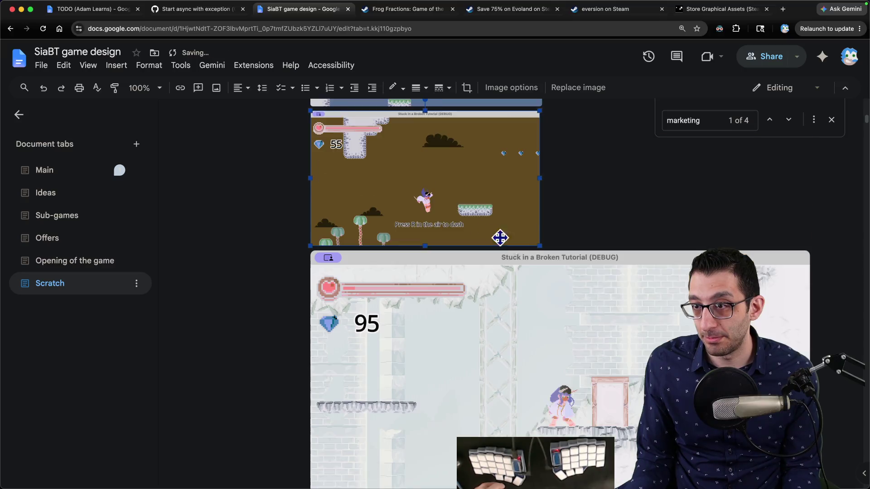
Shrink the game screenshots, including the "You shouldn't be here..." one, to about half size.
drag(809, 447, 544, 281)
click(543, 317)
scroll(543, 317, down, 4)
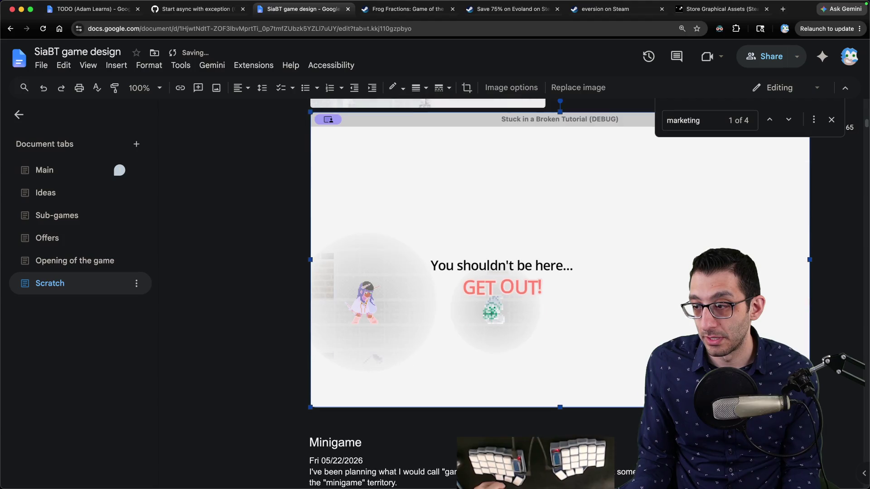
drag(809, 407, 544, 246)
scroll(544, 231, up, 10)
scroll(524, 249, down, 10)
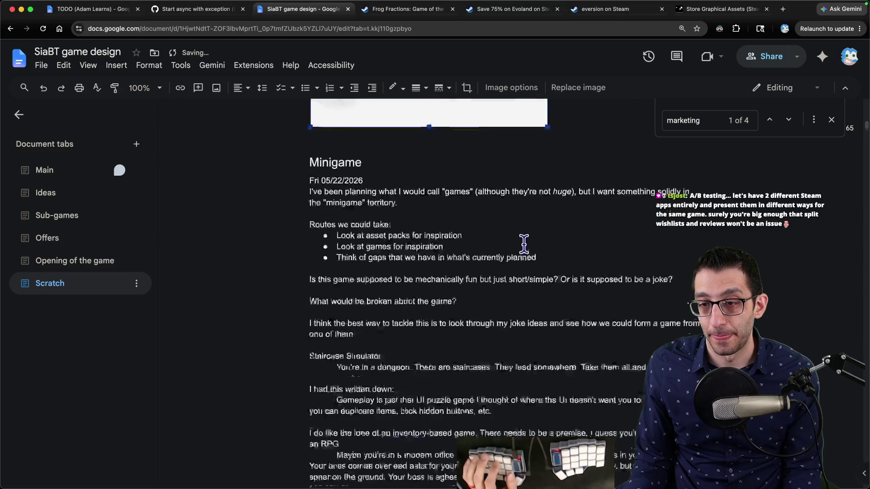
scroll(549, 227, up, 3)
Add blank lines after the shrunken 'GET OUT!' screenshot.
click(578, 185)
key(Return)
text(roll)
key(BackSpace)
key(BackSpace)
key(BackSpace)
key(Return)
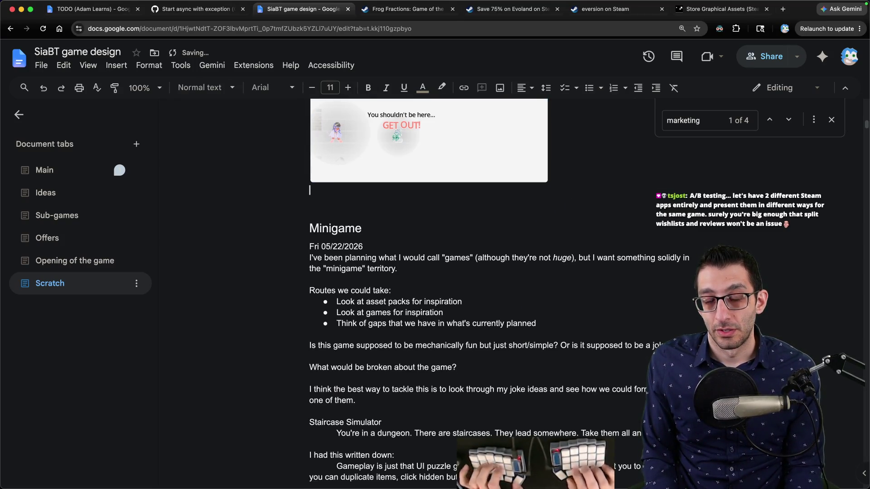
Add a Heading 3 'Secretive route' with a 'Screenshots:' line beneath it.
key(super+alt+3)
text(Secretive route)
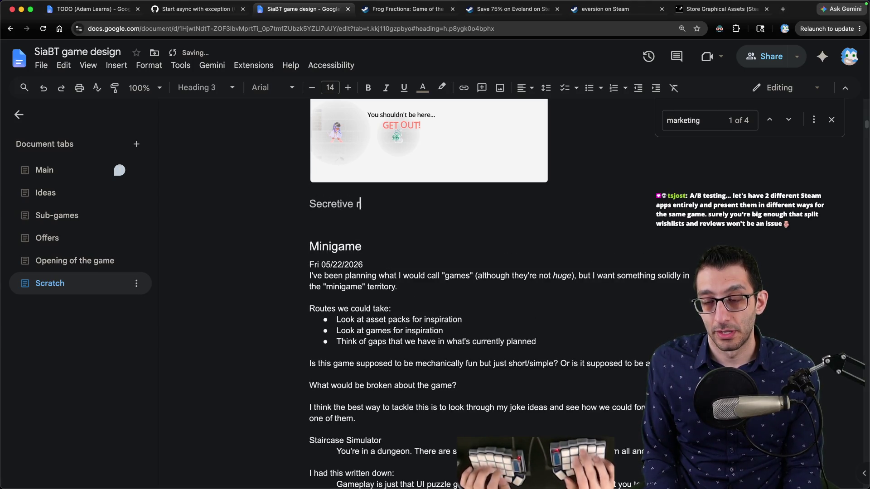
key(Return)
scroll(477, 225, up, 15)
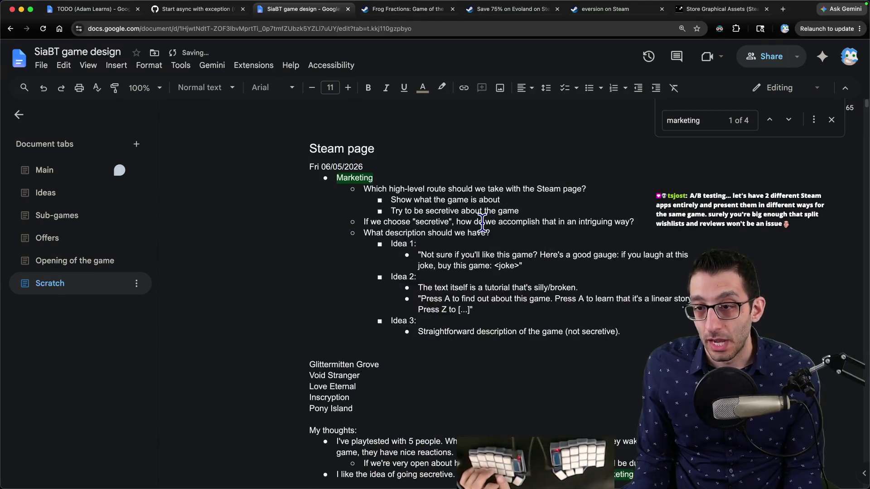
drag(474, 310, 383, 277)
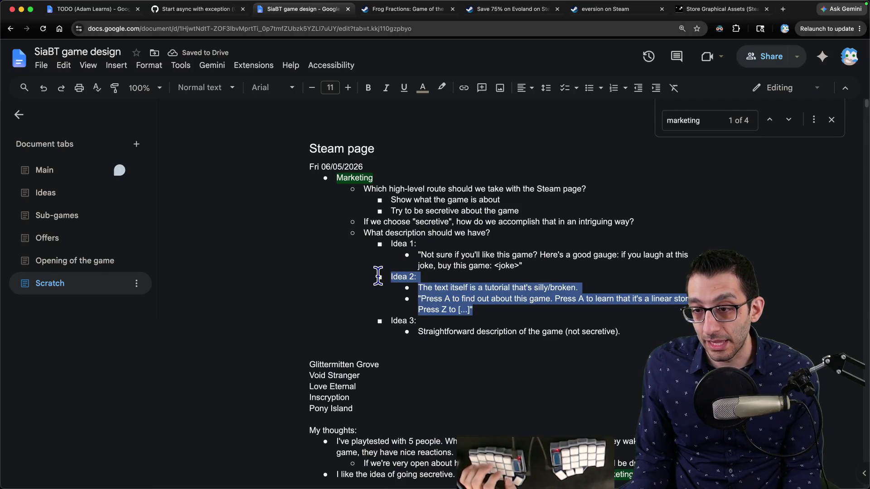
scroll(452, 275, down, 10)
scroll(388, 265, down, 7)
scroll(369, 247, up, 2)
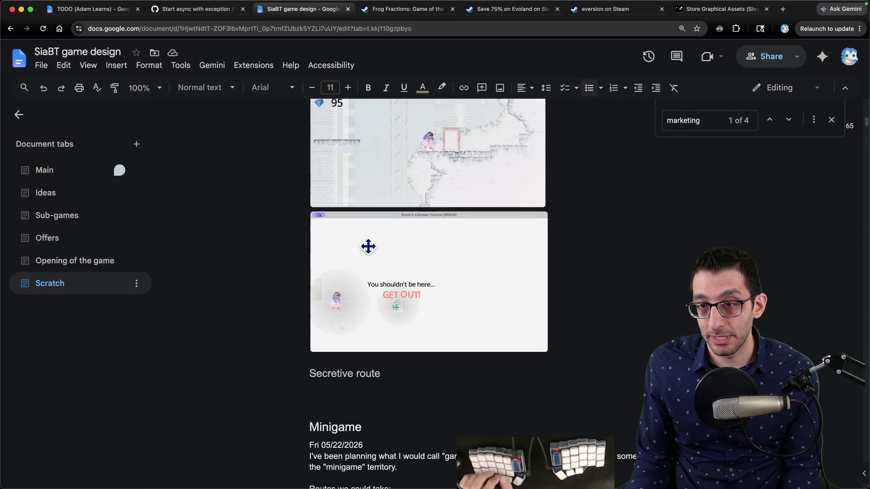
click(332, 403)
scroll(448, 354, down, 4)
text(Screenshots:)
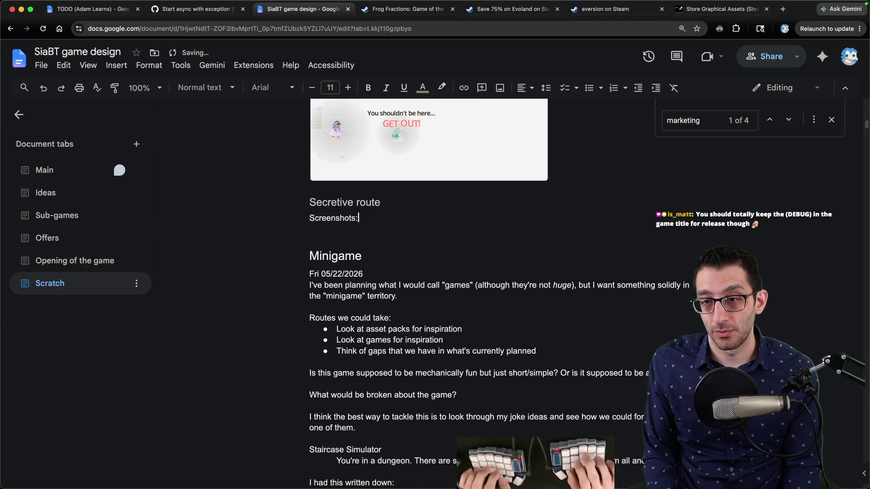
Move the heading and Screenshots line above the game screenshots, adding a line below Screenshots:.
scroll(485, 306, up, 5)
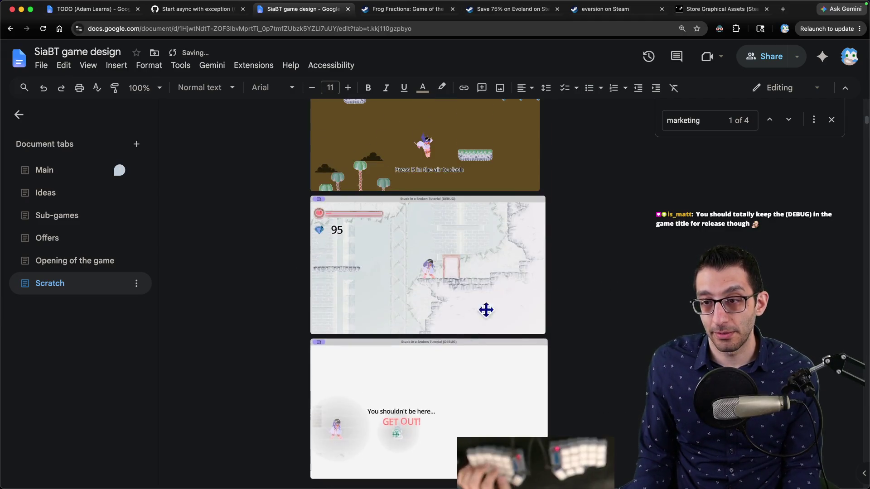
scroll(567, 386, down, 3)
key(alt+shift+Up)
key(alt+shift+Up)
key(alt+shift+Up)
key(alt+shift+Up)
key(alt+shift+Up)
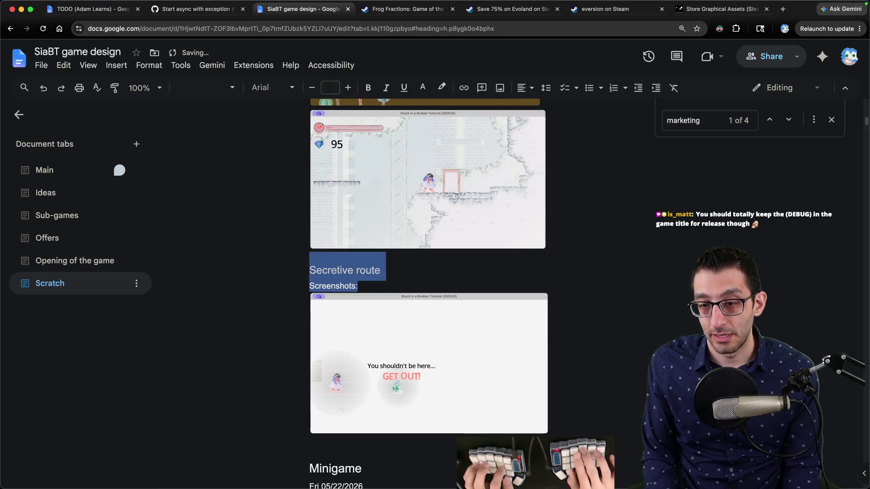
key(alt+shift+Down)
key(alt+shift+Down)
key(alt+shift+Down)
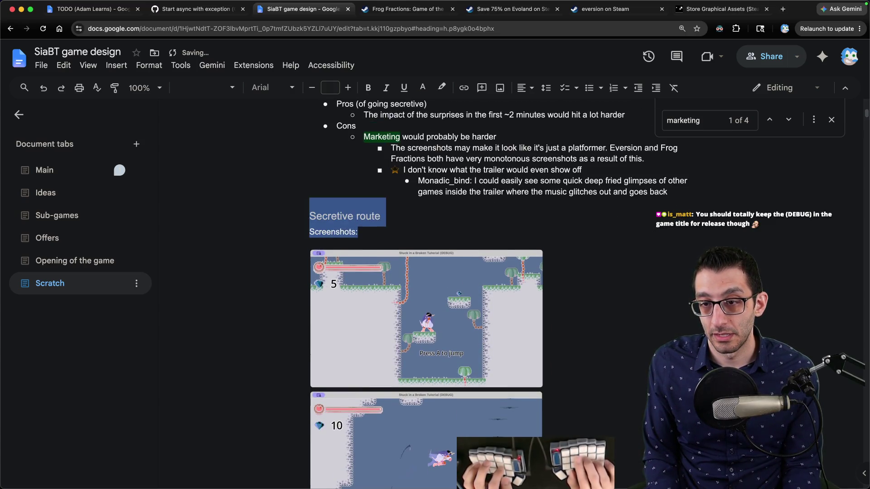
key(alt+shift+Up)
click(381, 226)
key(Down)
key(Return)
Bullet the planned screenshots: three normal platforming, office entrance, architect saying "get out", NONE of other sub-games.
key(ctrl+shift+8)
text(Three normal platforming ones)
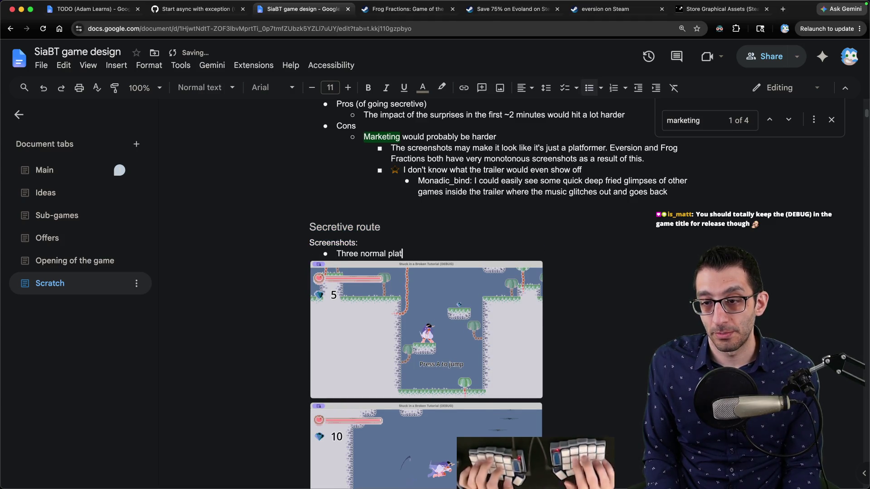
key(Return)
text(One nea)
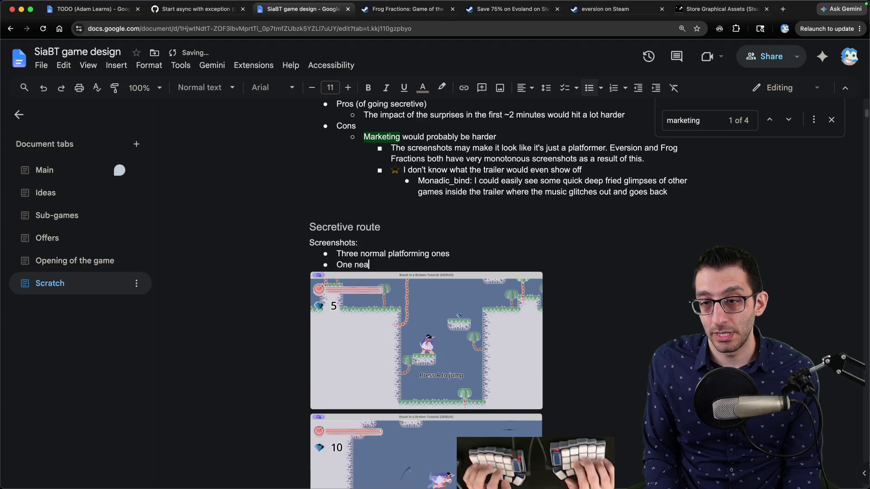
text(nce)
key(Return)
text(One with the architect saying "get out")
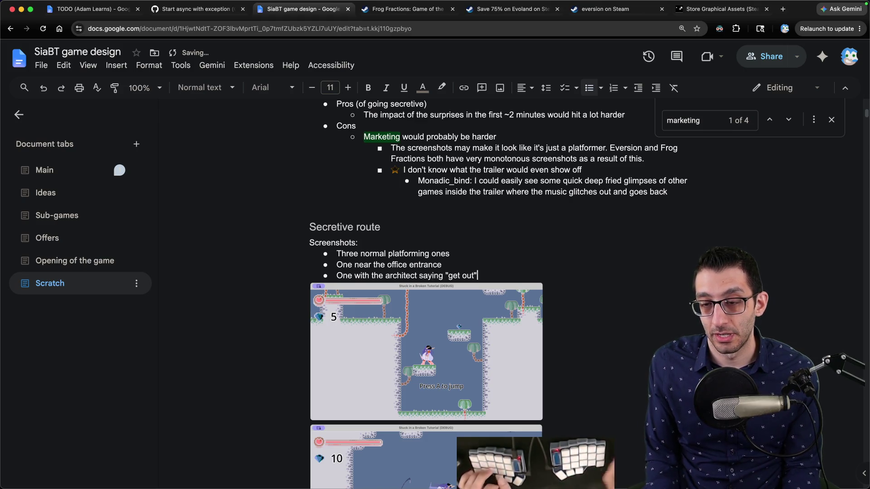
key(Return)
text(NONE of other sub-games)
Insert an empty body-text line directly below the Secretive route heading.
key(Up)
key(Up)
key(Up)
key(super+Left)
key(Return)
key(Up)
Add a 'Description:' label with the pasted Idea 2 bullets, minus the 'Idea 2:' line, outdented.
text(D)
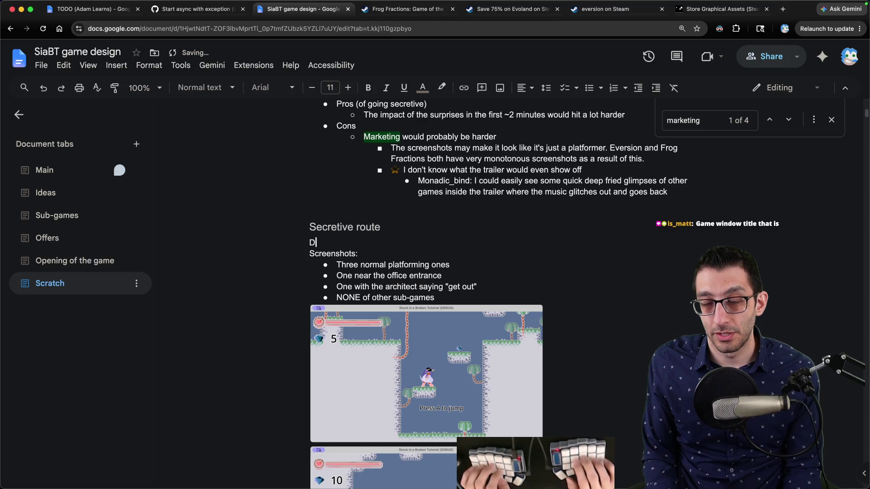
text(escription:)
key(Return)
text(Idea 2: The text itself is a tutorial that's silly/broken. "Press A to find out about this game. Press A to learn that it's a linear story. Press Z to [...]")
key(Up)
key(Up)
key(Up)
key(super+Left)
key(shift+Down)
key(BackSpace)
key(super+Left)
key(shift+Down)
key(shift+Down)
key(shift+Tab)
key(shift+Tab)
key(Left)
Label the 'Press A' bullet as an 'Idea 1:' sub-bullet and start another sub-bullet.
key(shift+Down)
key(super+Right)
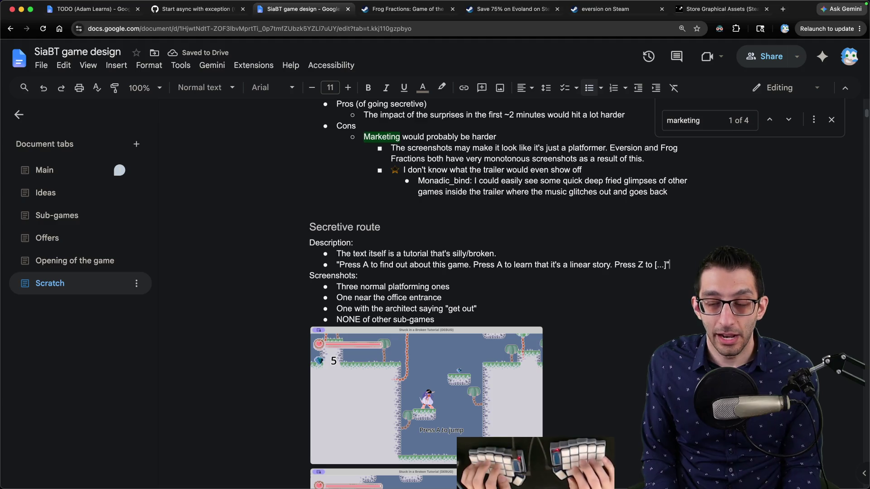
key(super+Left)
text(Idea 1)
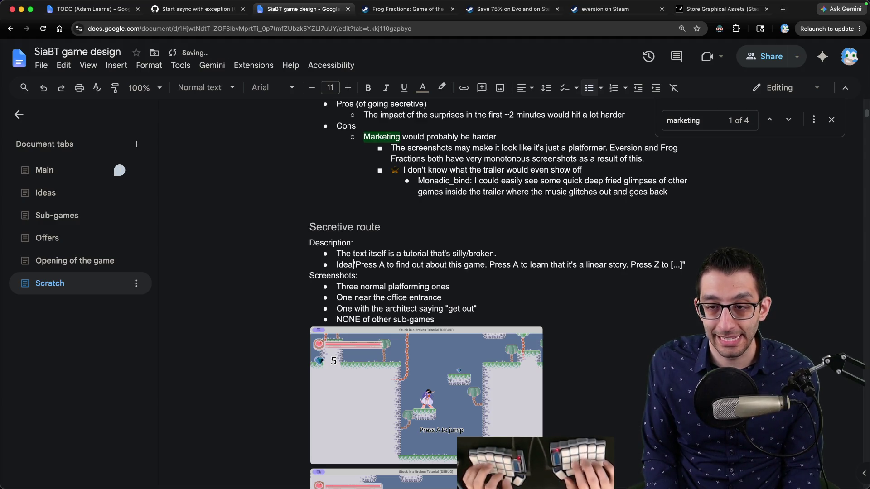
text(:)
key(super+Left)
key(Tab)
key(Down)
key(super+Right)
key(Return)
Write the Idea 2 bug-free-game quote, with italic 'no', ending 'You will succeed under my tutelage.'.
text(Idea 2)
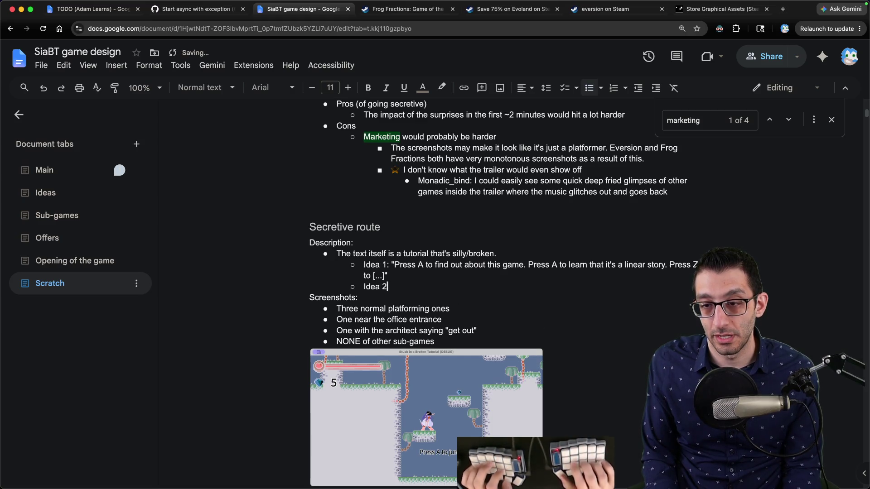
text(: "Welcome to )
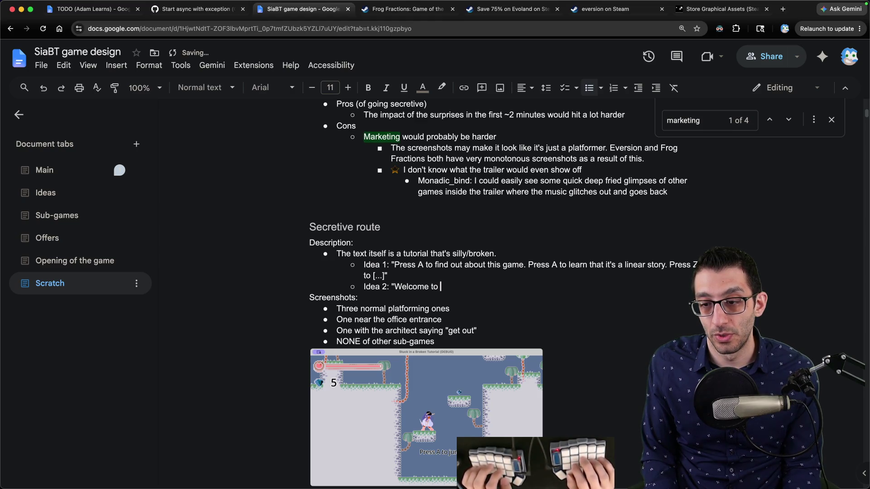
text(a completely bug-free game.)
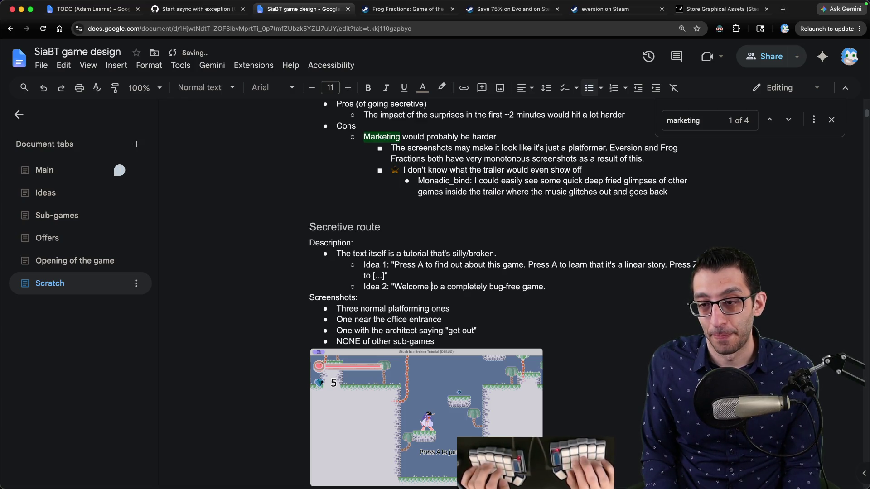
key(alt+Left)
key(alt+shift+Right)
key(alt+shift+Right)
key(alt+shift+Right)
text(Steam's only)
text(Ther)
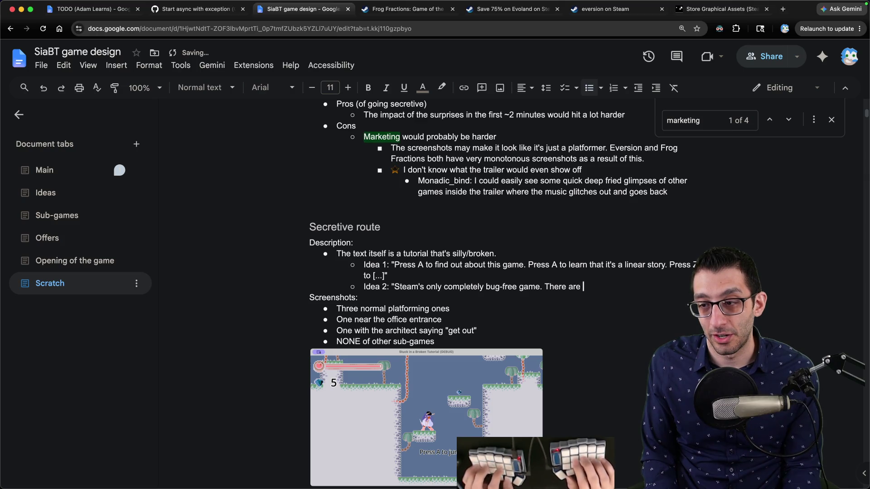
text(olutely)
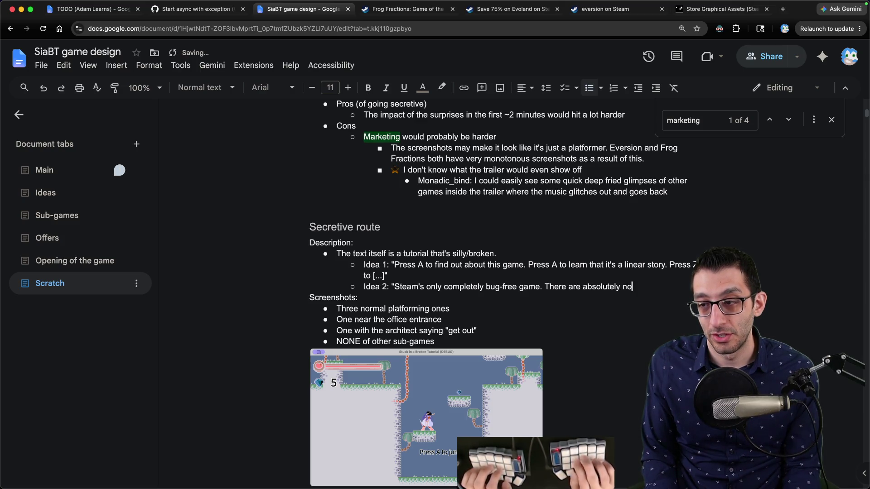
key(ctrl+i)
text(no)
key(ctrl+i)
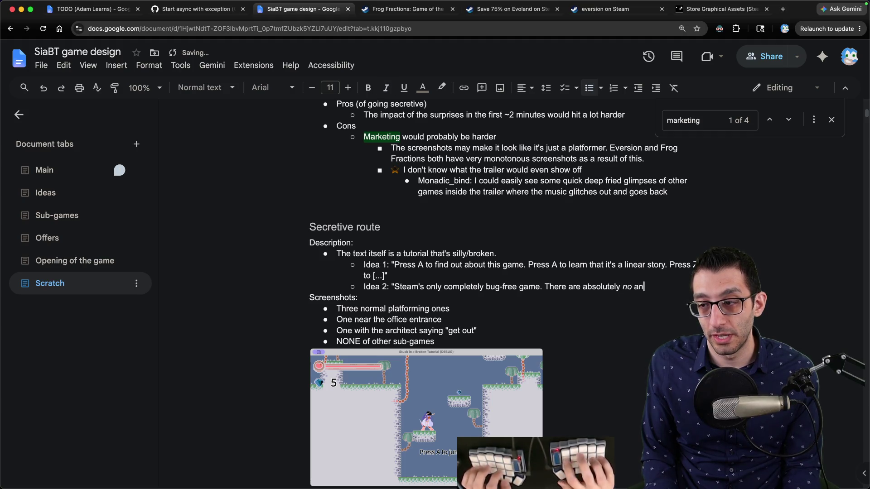
text(auses)
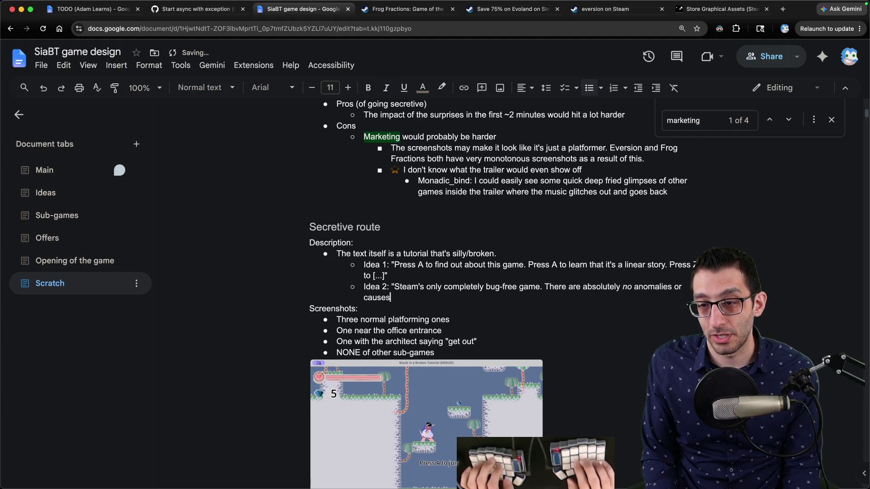
text( for alarm. You are fine. You are t)
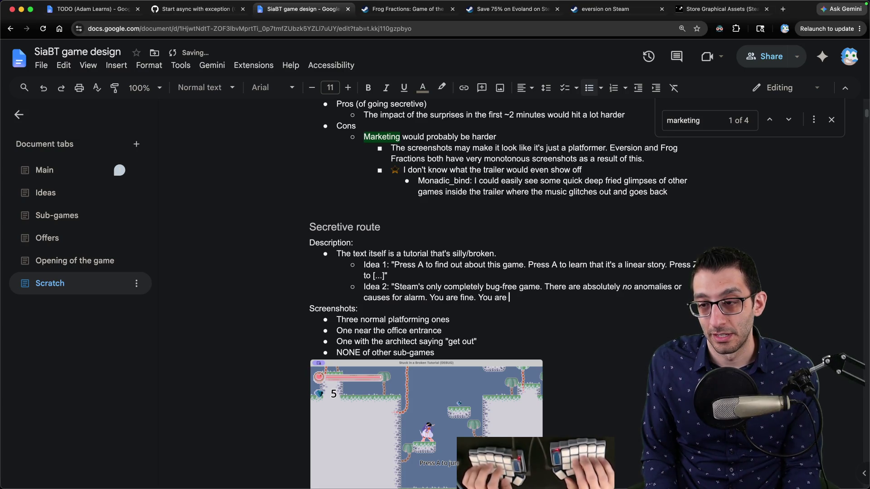
text(he best player. )
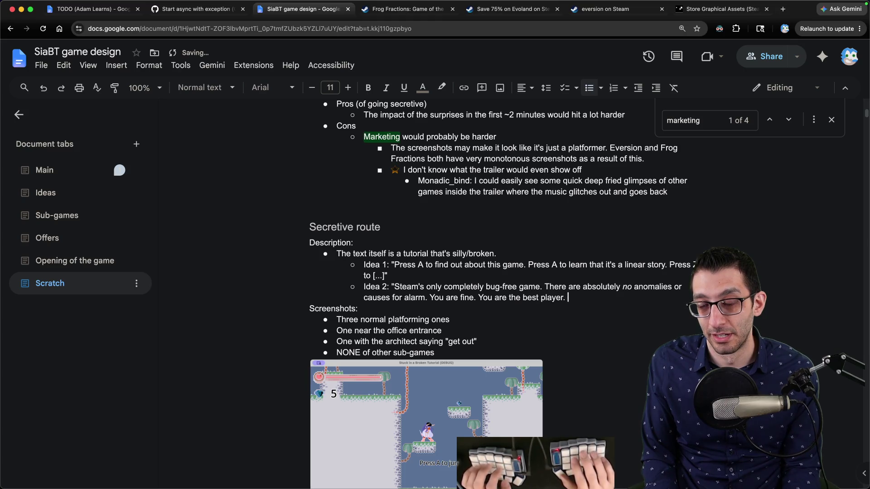
text(You will succeed with my teac)
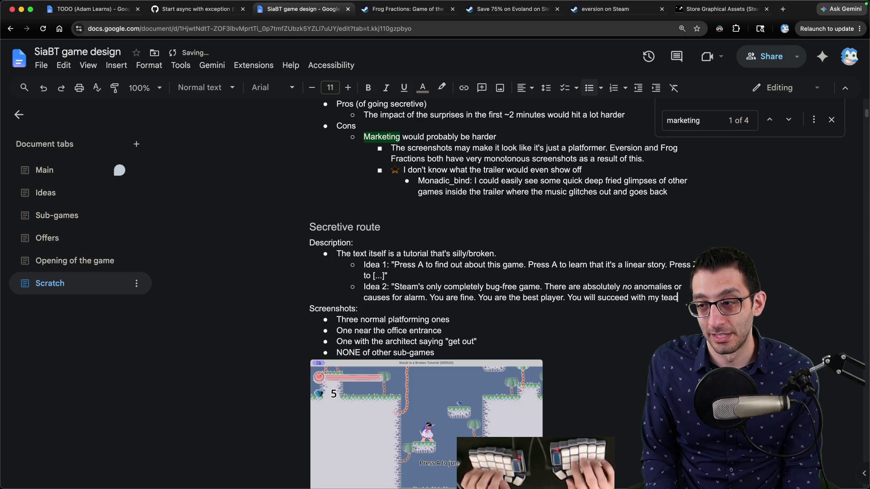
key(BackSpace)
key(BackSpace)
key(BackSpace)
text(under my tut)
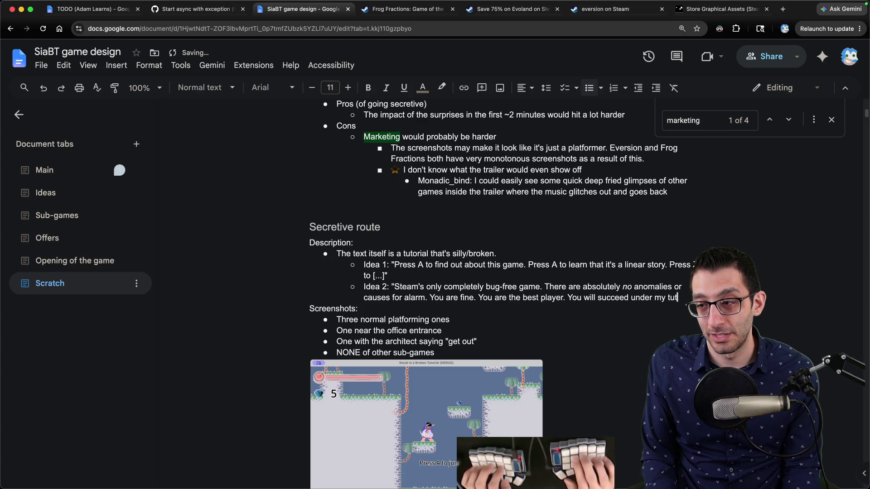
text(elage.")
key(Down)
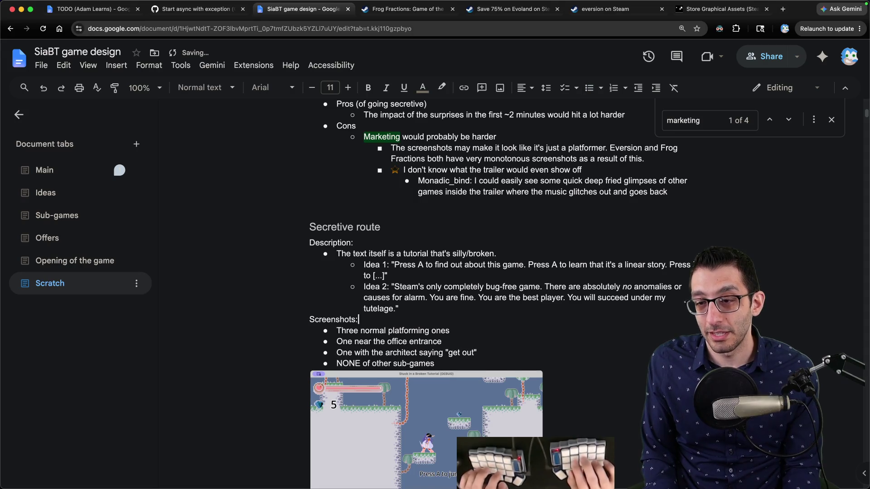
Reword Idea 2 to 'The only completely bug-free game in existence', dropping 'Steam's'.
drag(364, 287, 413, 308)
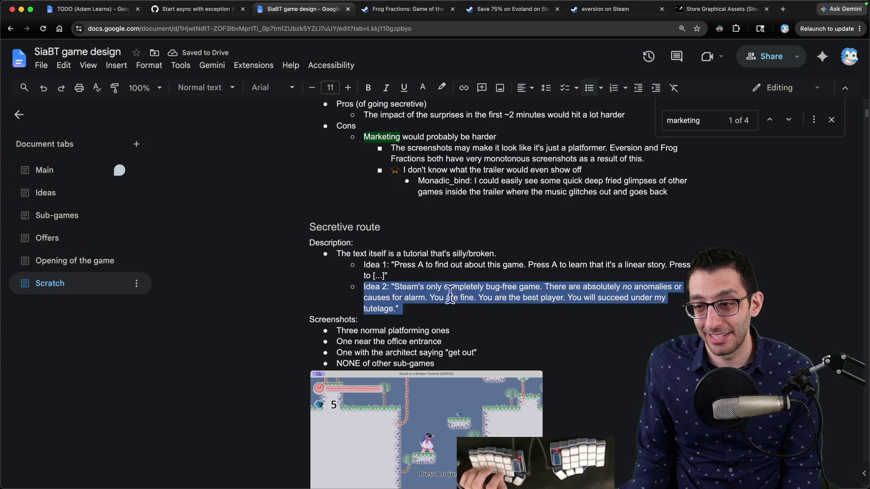
double_click(409, 287)
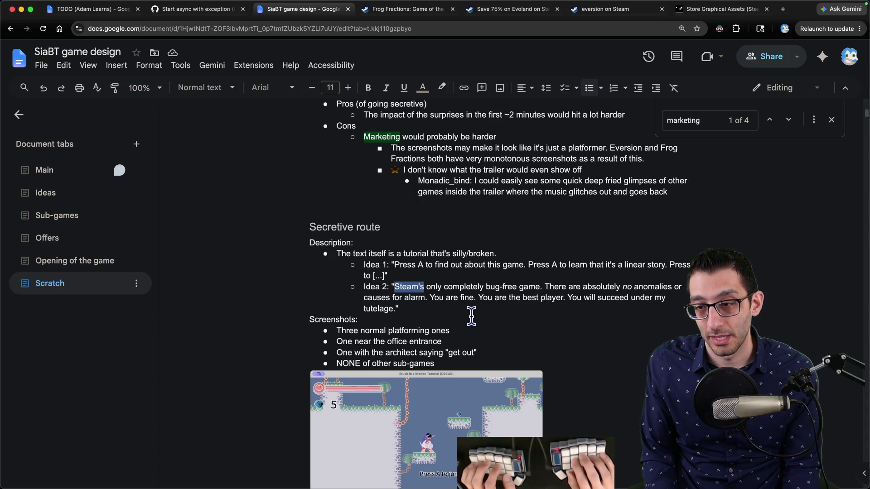
key(alt+shift+Right)
text(The only)
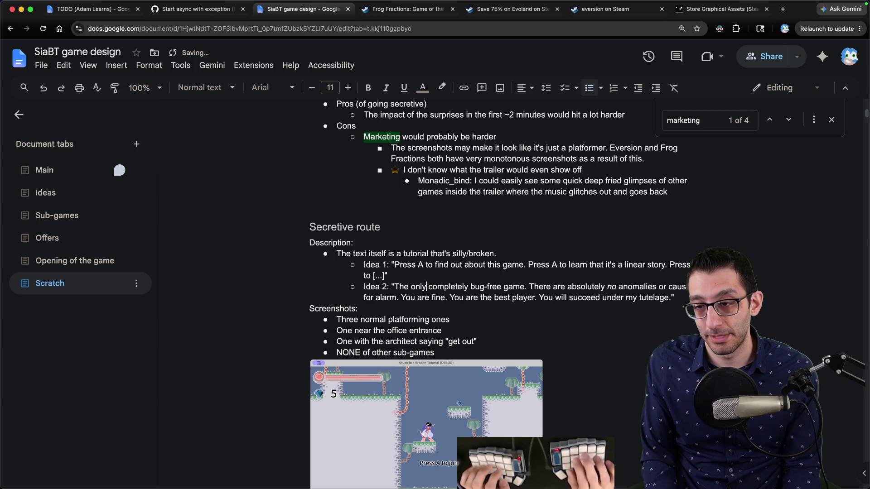
key(alt+Right)
key(alt+Right)
key(alt+Right)
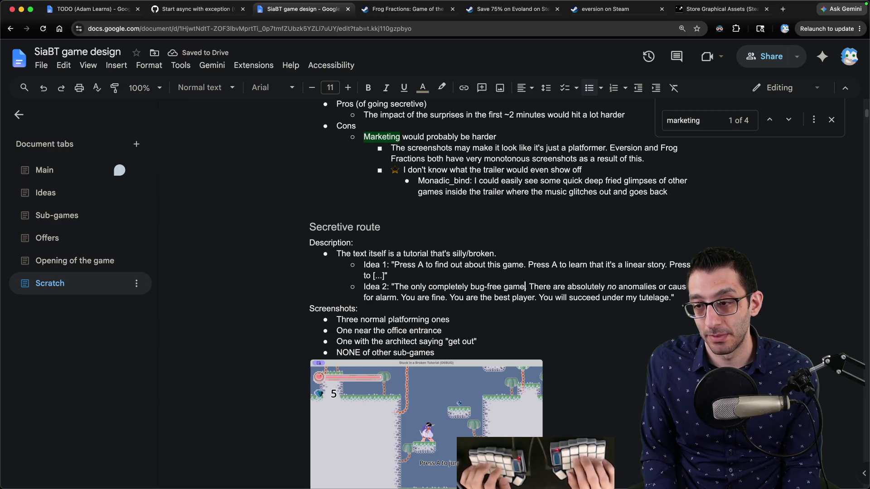
text(in existence)
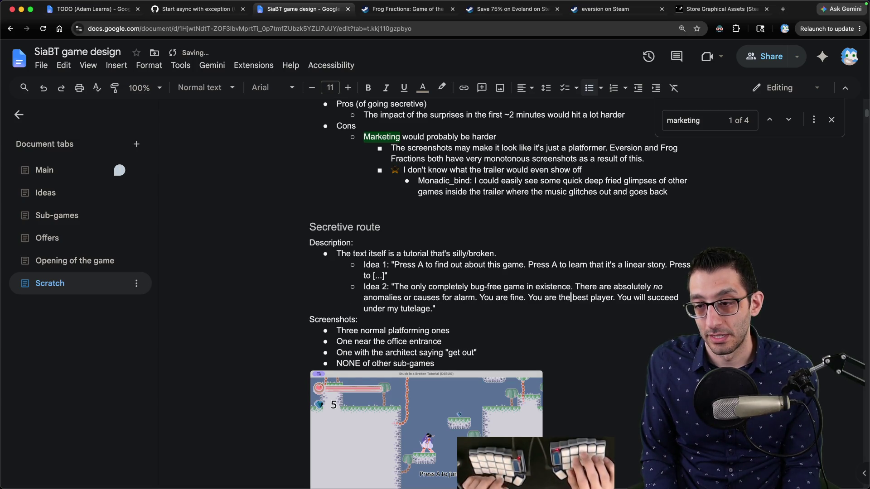
key(Down)
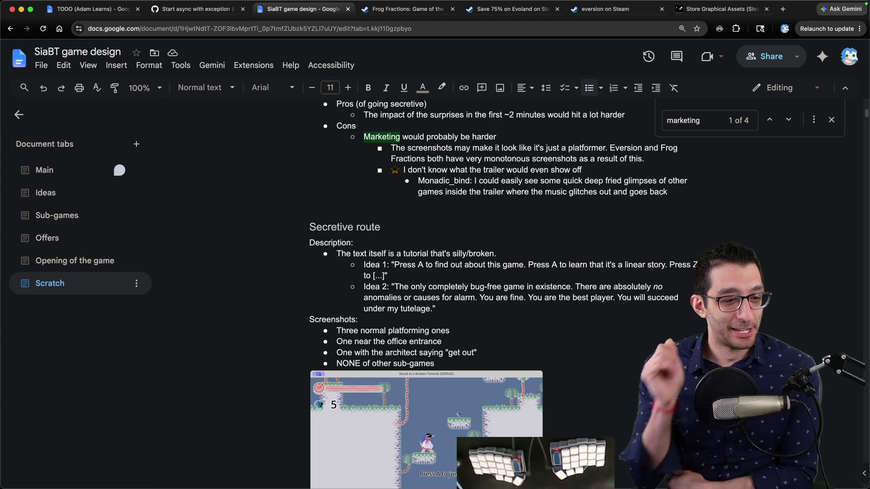
scroll(487, 290, down, 3)
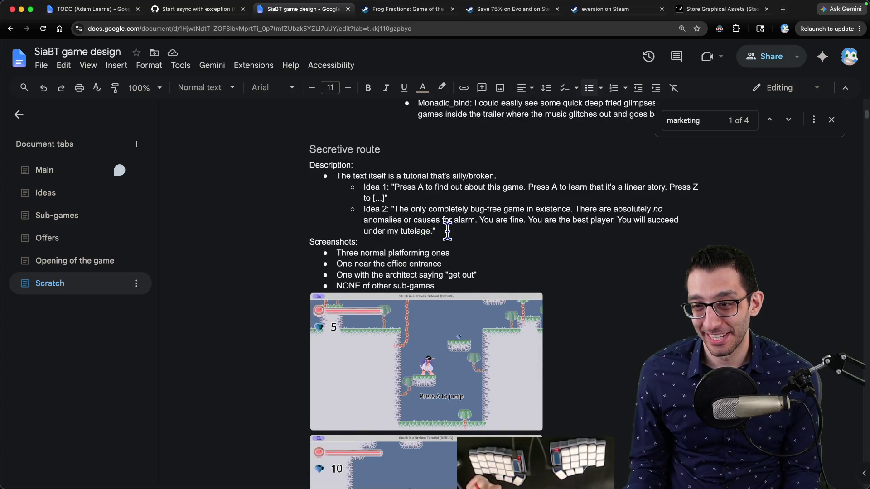
key(Return)
key(Return)
Add a 'Trailer:' label with a first bullet, "Look, a working title screen!".
key(BackSpace)
key(BackSpace)
key(BackSpace)
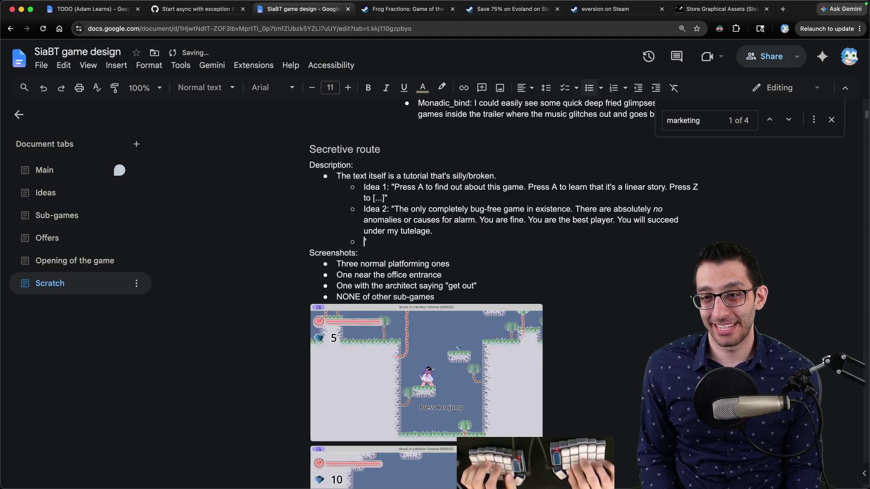
key(Return)
text(Trailer:)
key(Up)
key(Down)
key(End)
key(Return)
key(ctrl+shift+8)
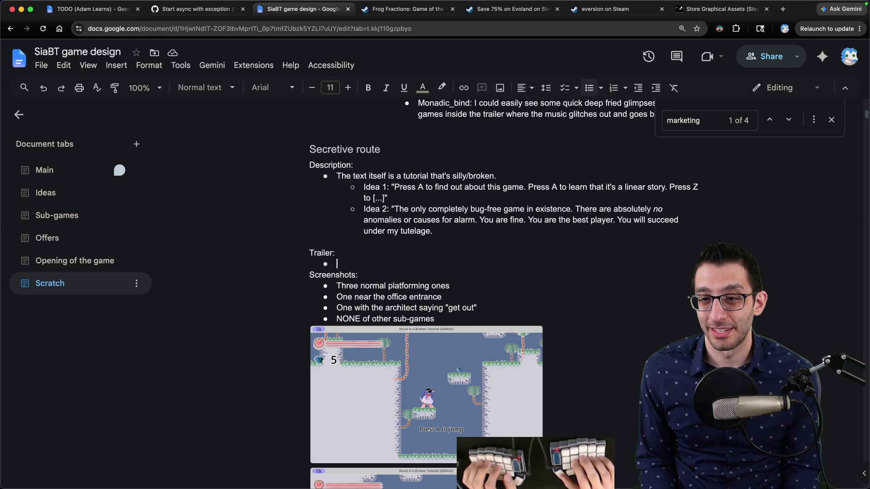
text("Look,)
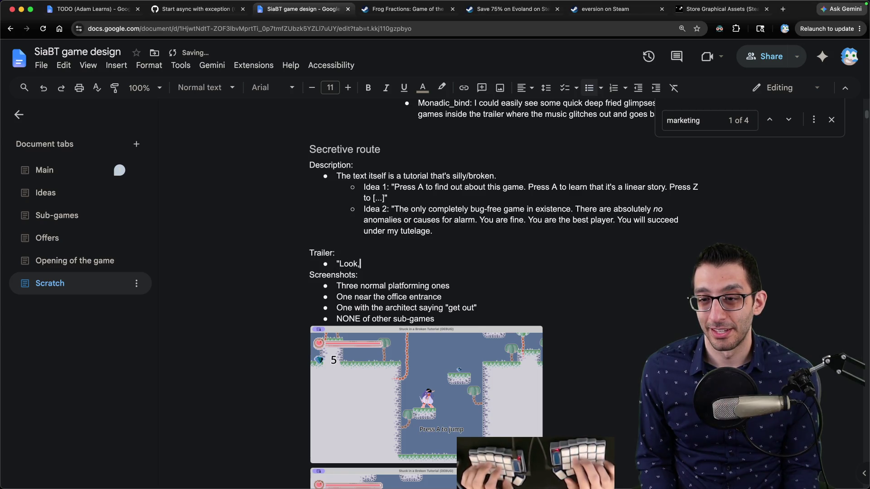
text( a working titl)
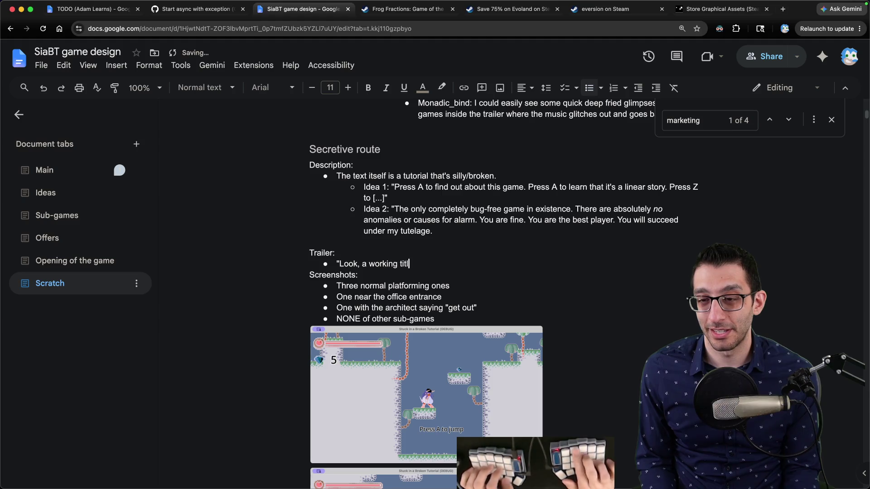
text(e screen!")
key(Return)
Add nested trailer beats "You can jump", "You can double-jump" and "You can even dash!".
text(")
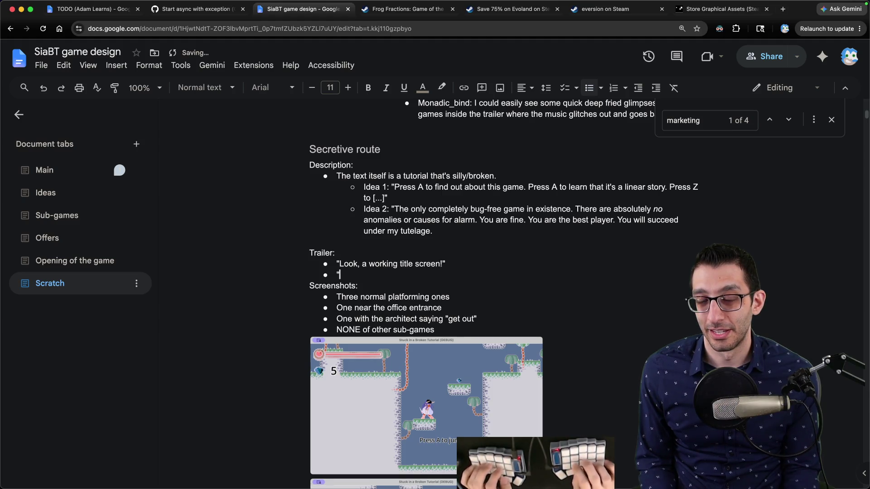
text(You can jump")
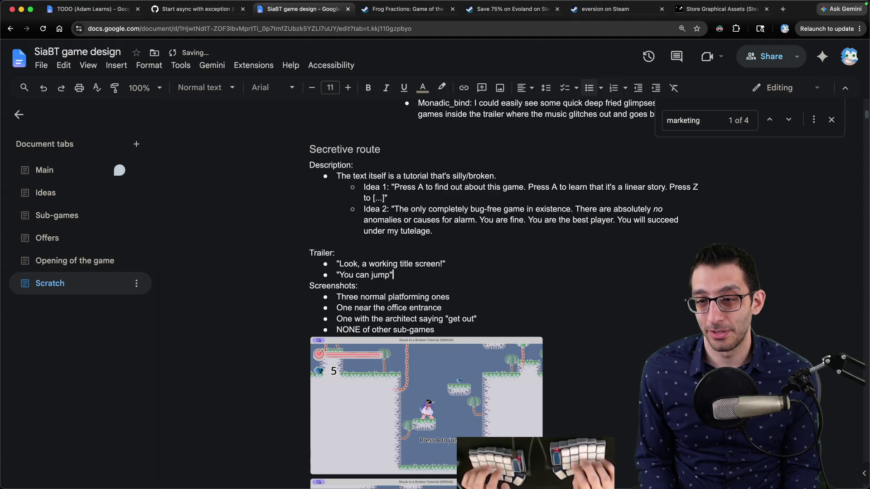
key(Return)
key(Tab)
text("You )
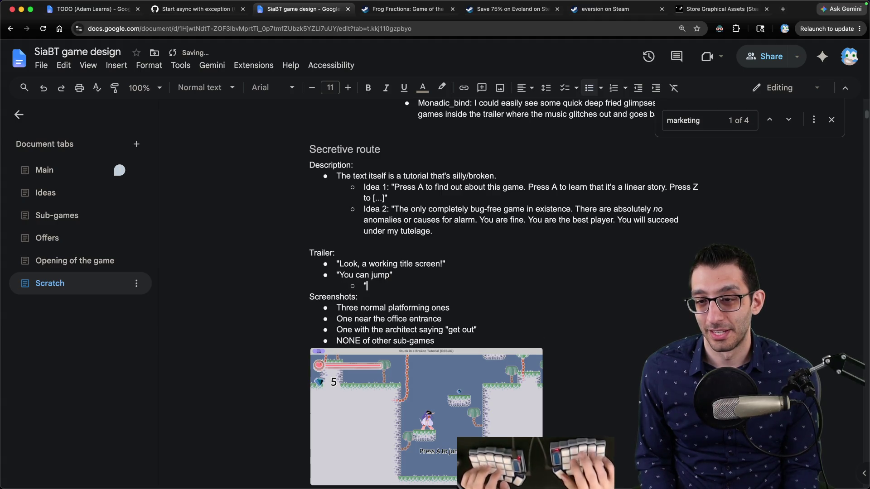
text(can double-jump")
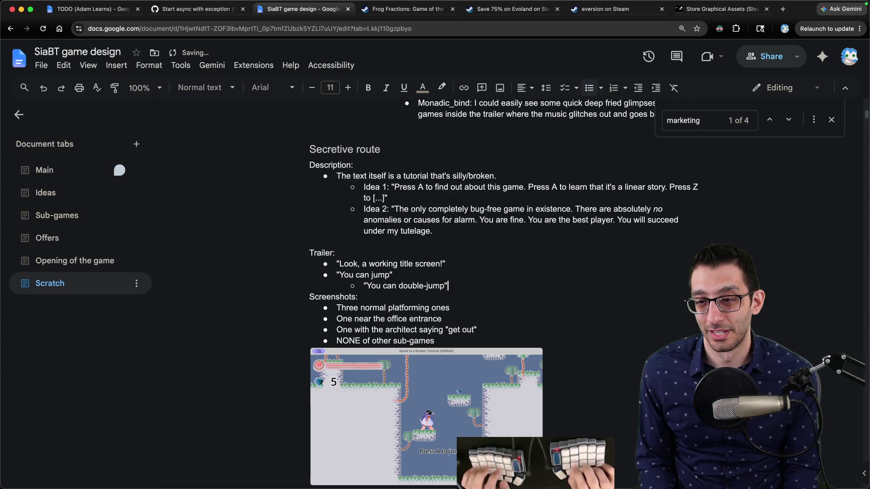
key(Return)
key(Tab)
text("You can even da)
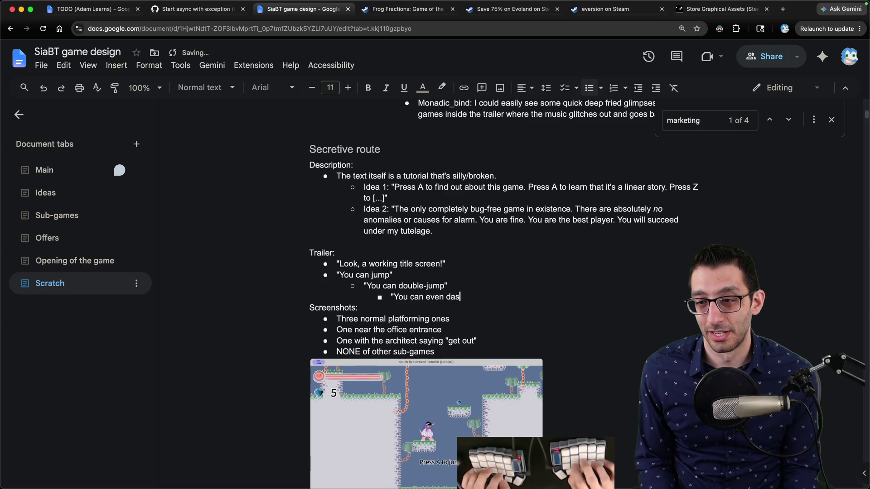
key(Return)
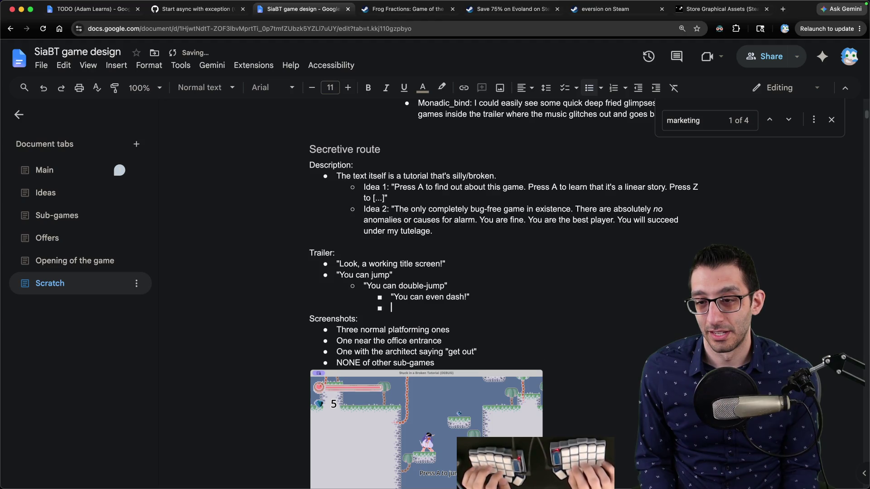
Add the "What's this?" beat with a show-off sub-bullet, then "OH NO" and 'Show getting banished'.
text("What's this?)
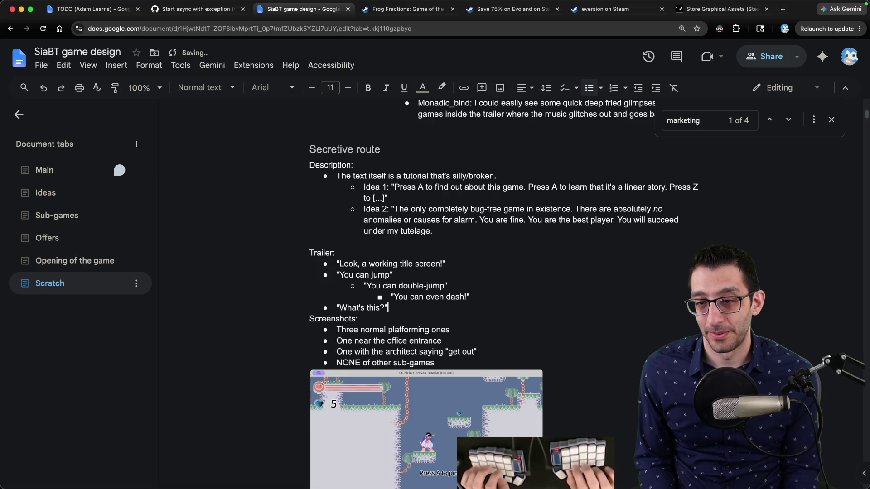
key(Return)
key(Tab)
text((show of)
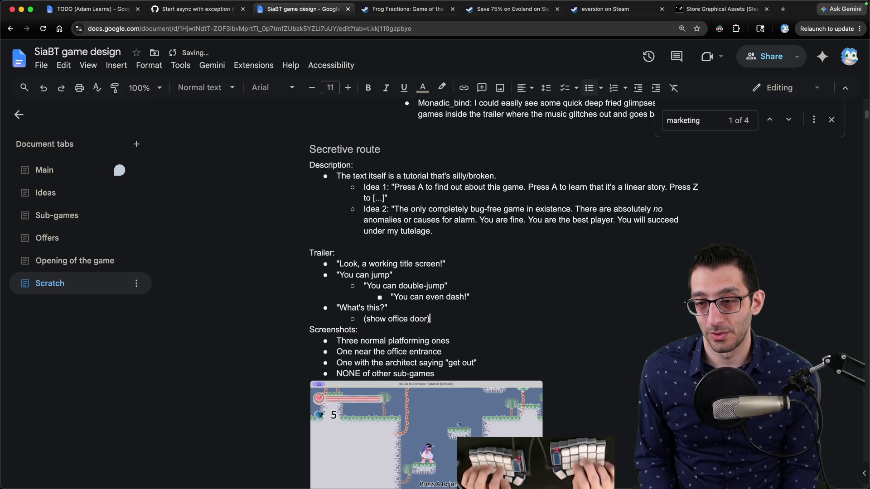
key(Return)
text("OH N)
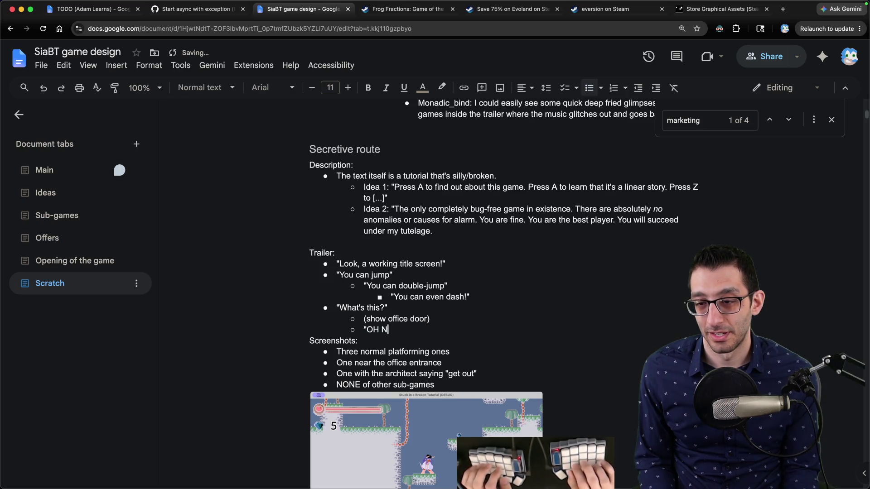
text(O")
key(Return)
key(Tab)
text(Show getting banished)
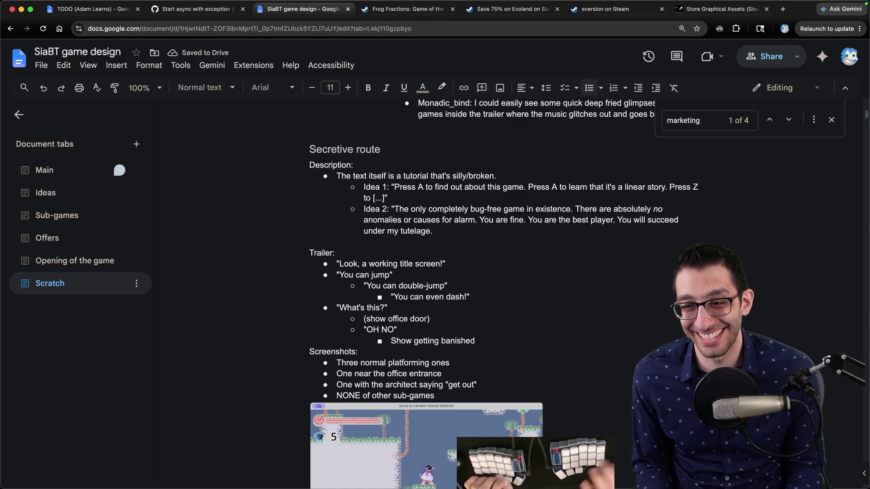
click(446, 242)
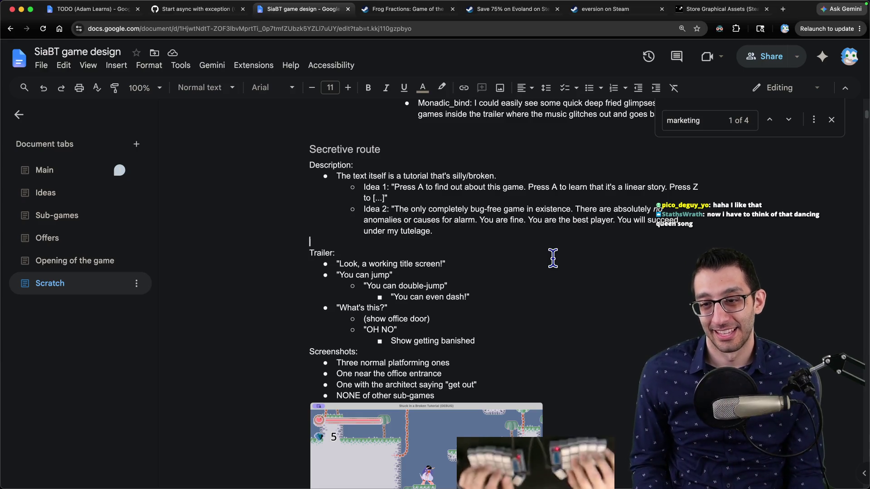
Append 'or maybe "Wait, where am I?"' to the What's this? beat and remove the blank line above Trailer:.
text(or maybe "Where am I?)
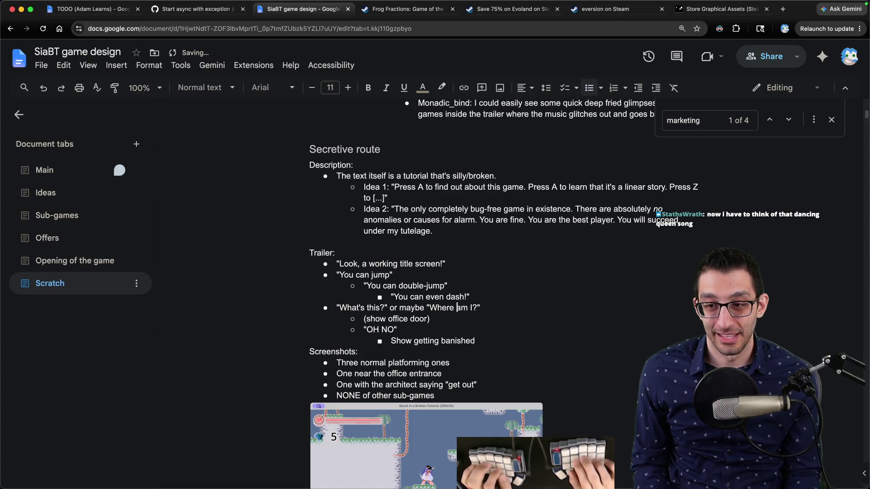
key(alt+Left)
text(Wait,)
key(Delete)
text(w)
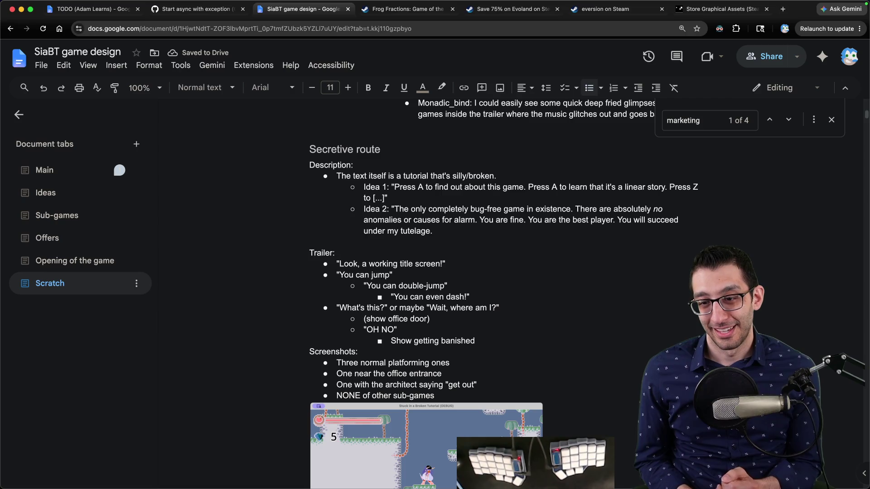
click(430, 240)
key(BackSpace)
Insert a 'Non-secretive route' Heading 3 above the Minigame heading.
scroll(436, 266, down, 15)
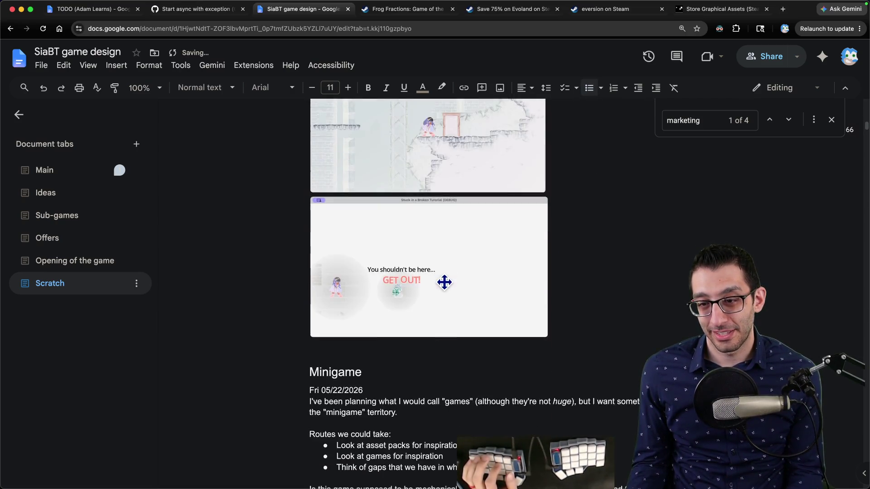
click(436, 266)
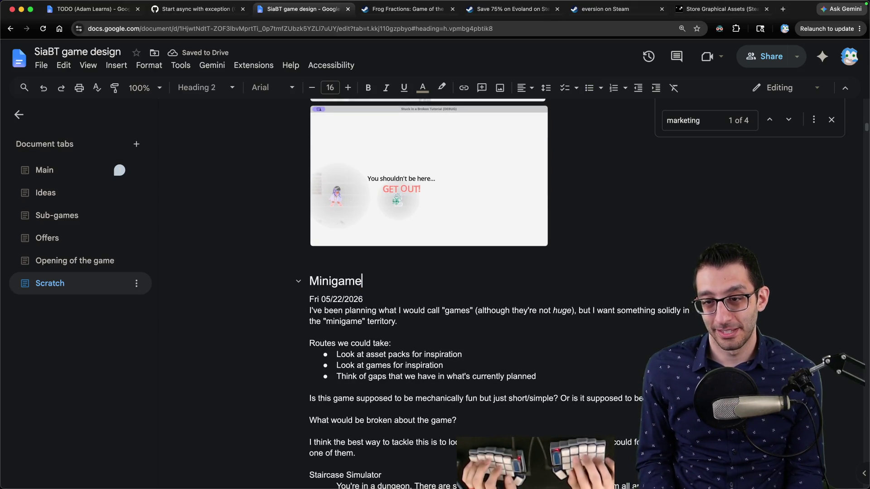
key(Home)
key(Return)
key(Up)
key(ctrl+alt+2)
text(Non-secr)
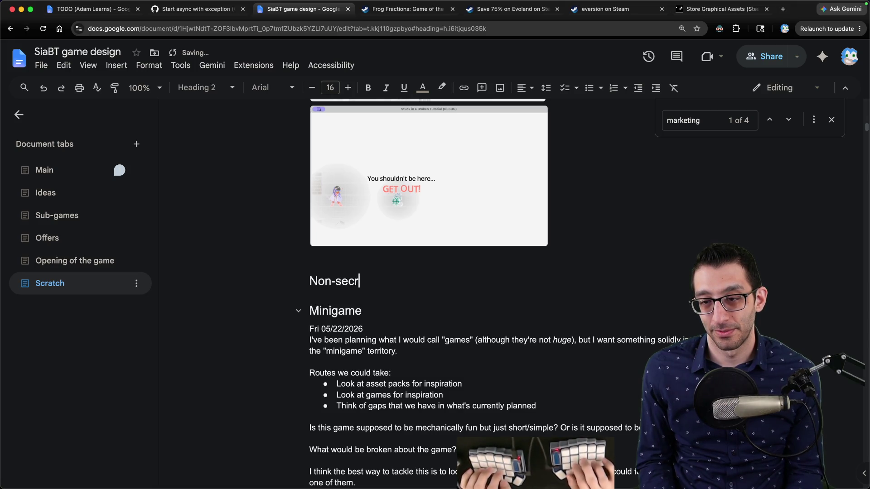
text(etive route)
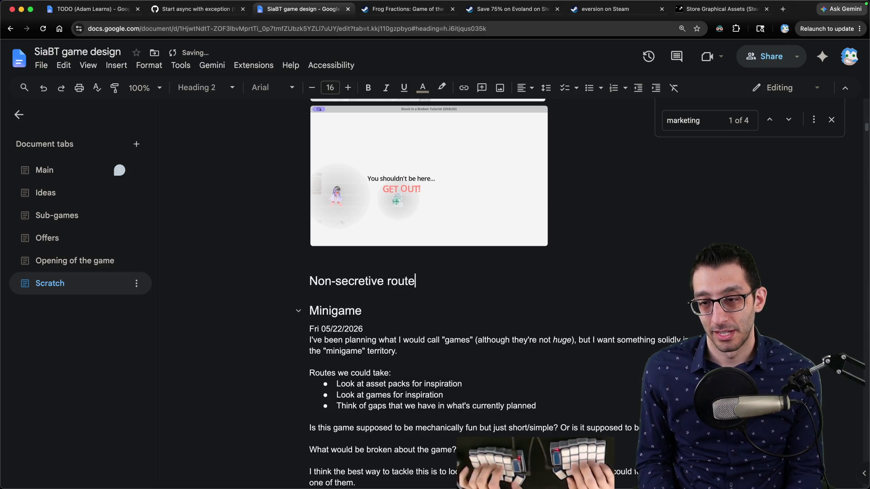
key(ctrl+alt+3)
key(Return)
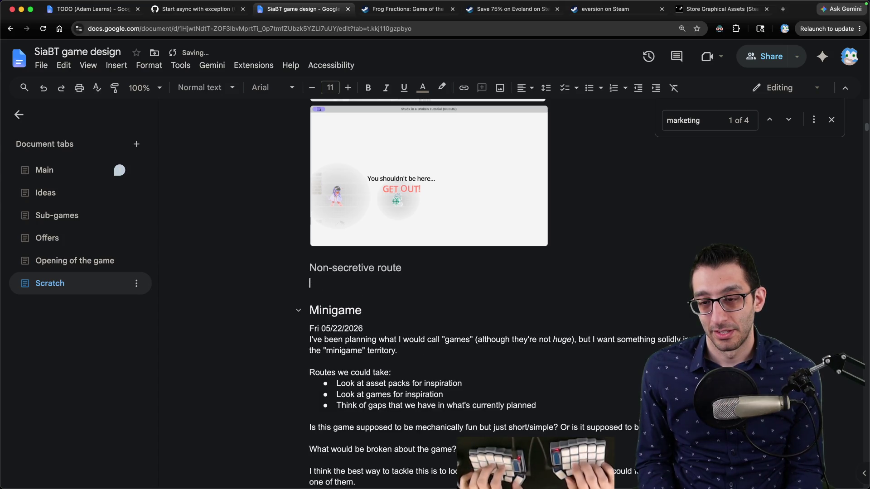
Add a Description bullet: needn't say much about the game; the comical/secretive route still works.
key(ctrl+shift+8)
text(Description)
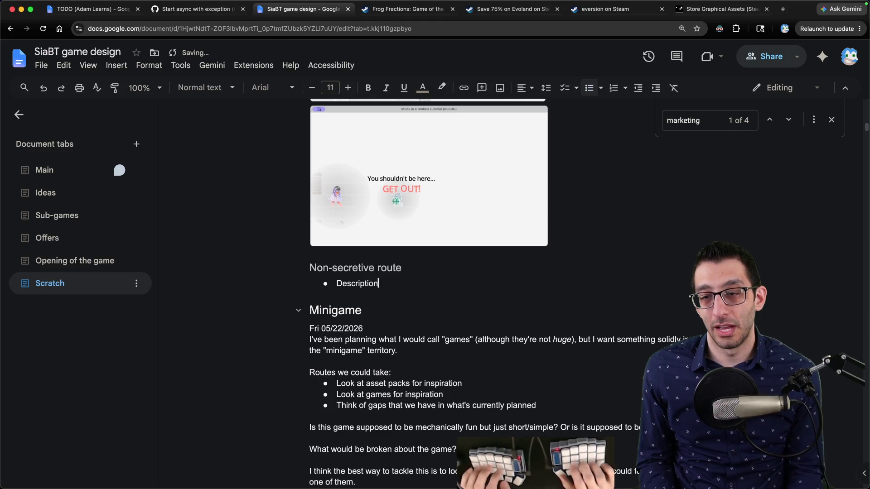
scroll(431, 262, up, 15)
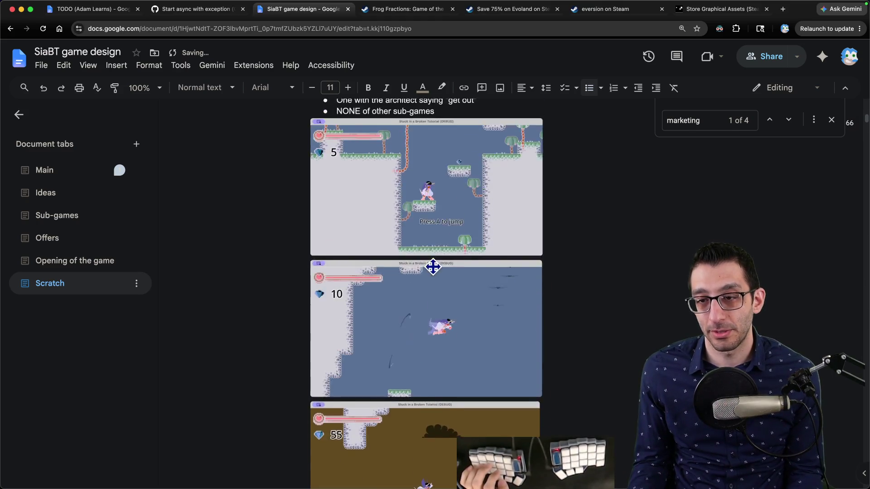
mouse_move(363, 227)
mouse_down()
mouse_move(471, 267)
mouse_move(398, 248)
mouse_move(398, 236)
mouse_up()
scroll(398, 237, down, 15)
click(415, 222)
text(doesn't have t)
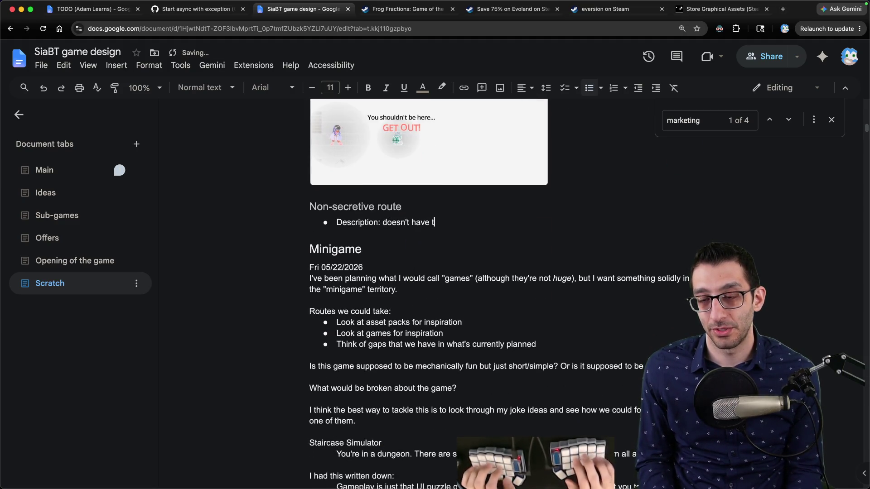
text(o say much about the game its)
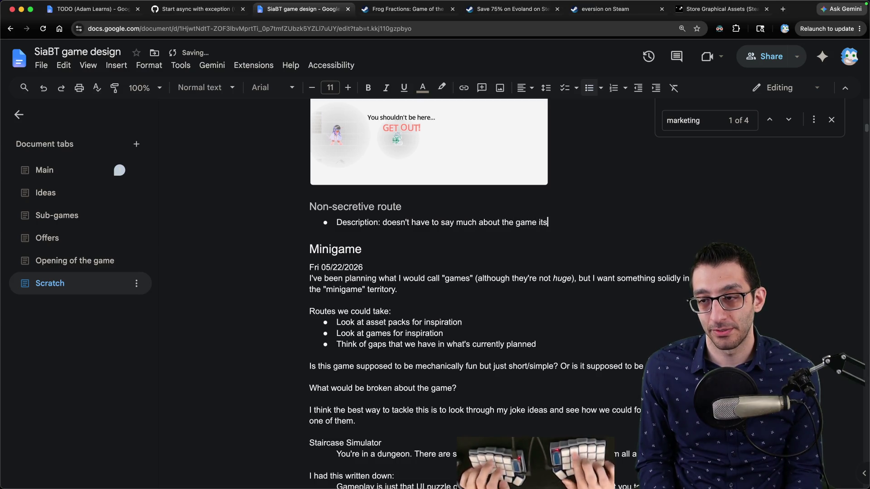
text(elf; we could still go the )
text(comical/c)
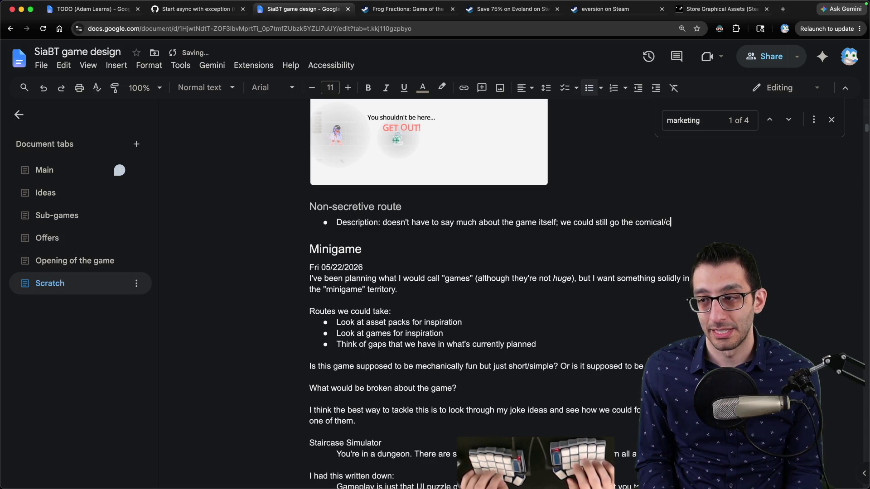
text(omical/secretive w)
key(BackSpace)
text(route.)
key(Return)
Add a Trailer bullet whose Idea 1 shows jokes like throwing the axe or digging up a farm house.
text(Trailer)
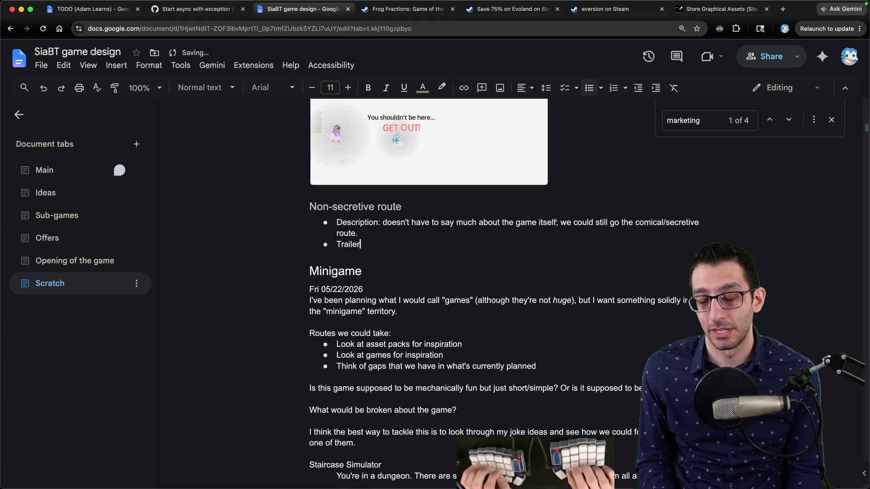
key(Return)
key(Tab)
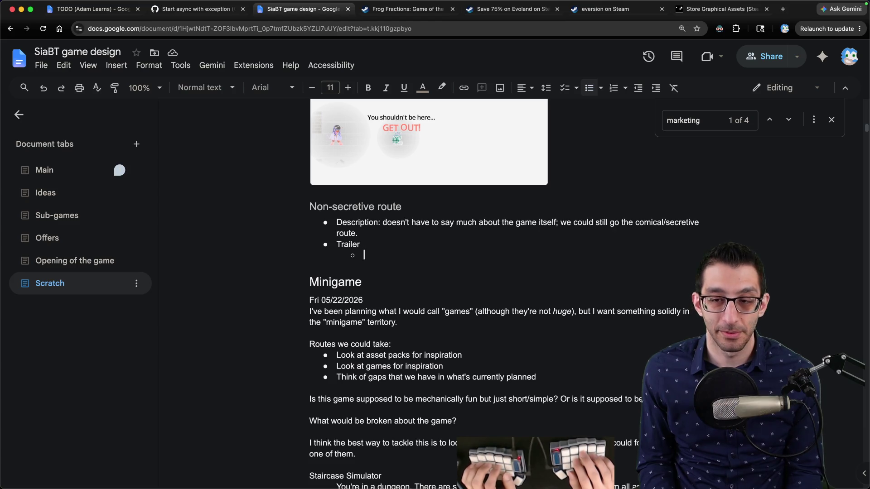
text(Idea)
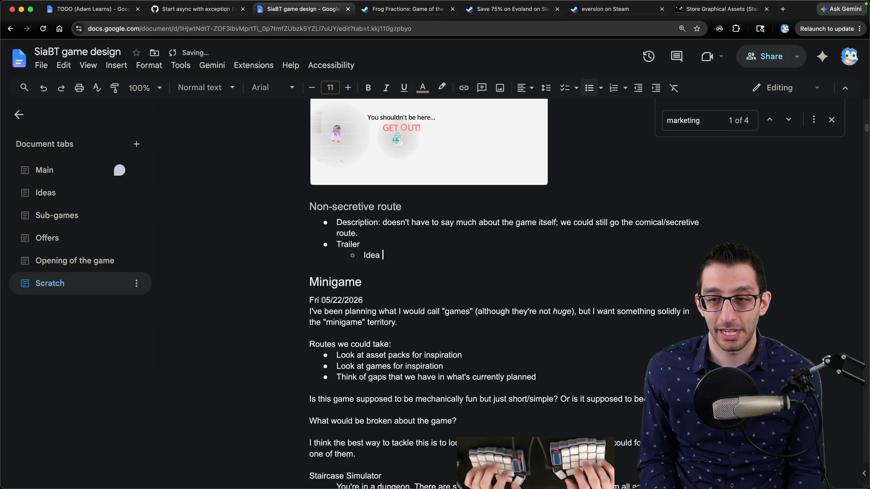
text( show some of the jokes)
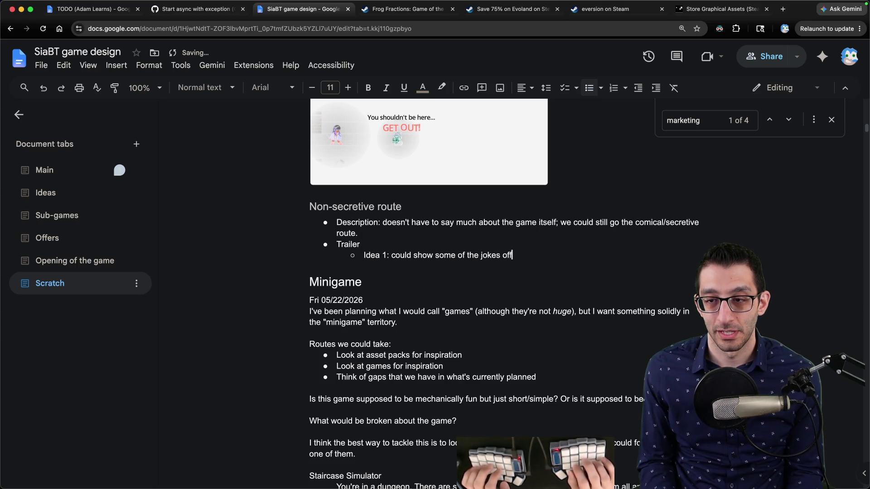
text(off)
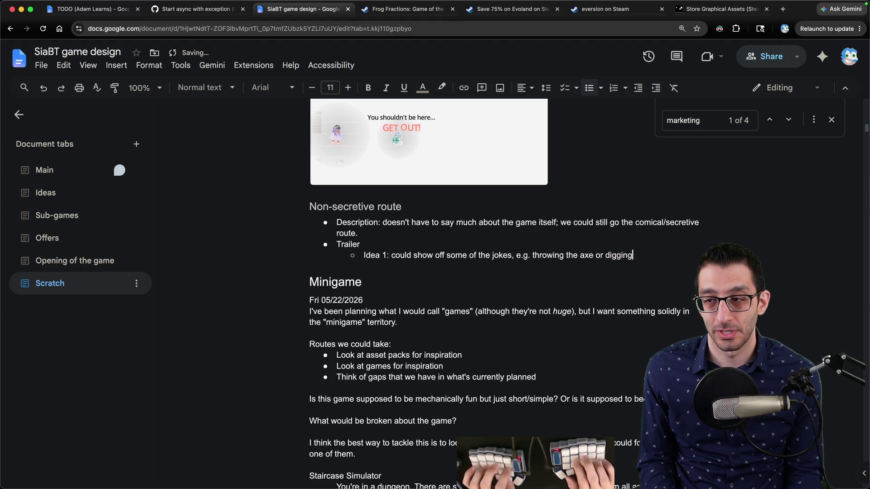
text(the farming game)
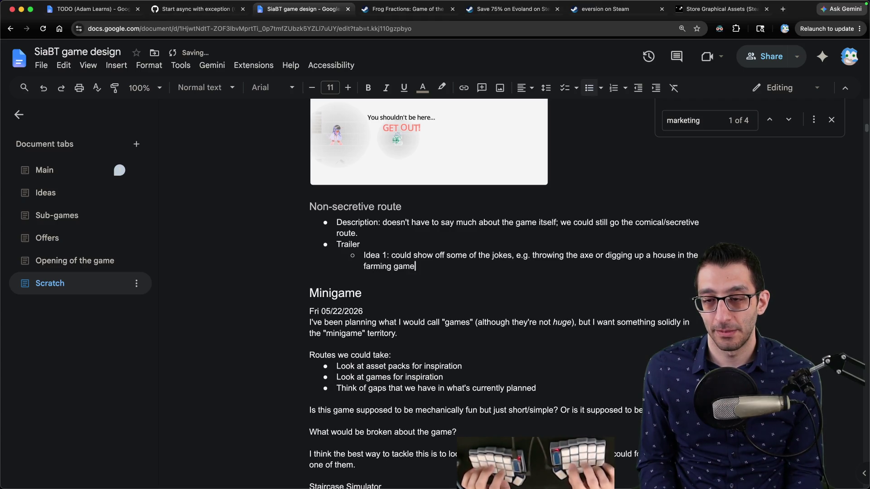
key(Return)
text(Idea 2: could)
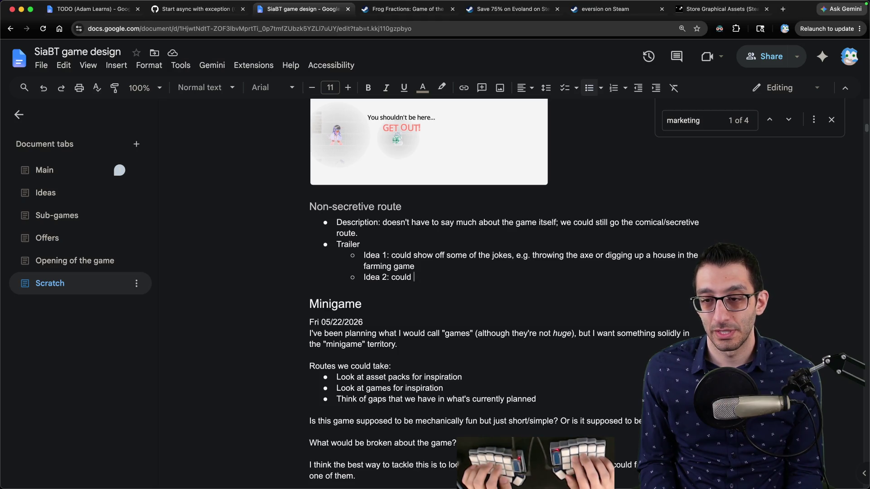
Write Trailer Idea 2: break out of one game into another, showing a collection of glitches.
text(cov)
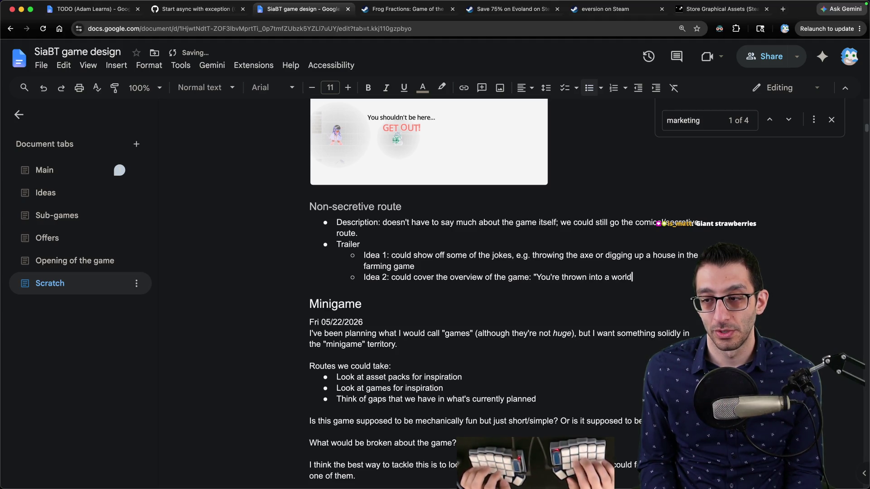
text(is not what)
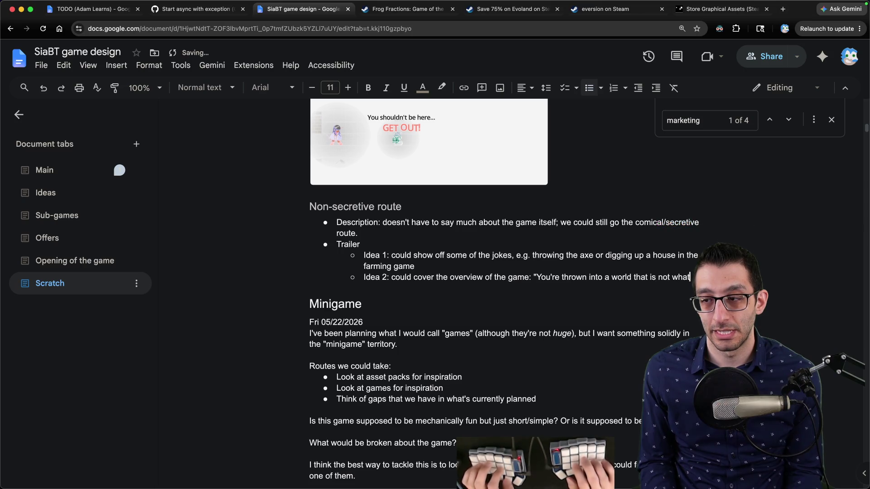
text( it se)
key(alt+BackSpace)
key(alt+BackSpace)
key(alt+BackSpace)
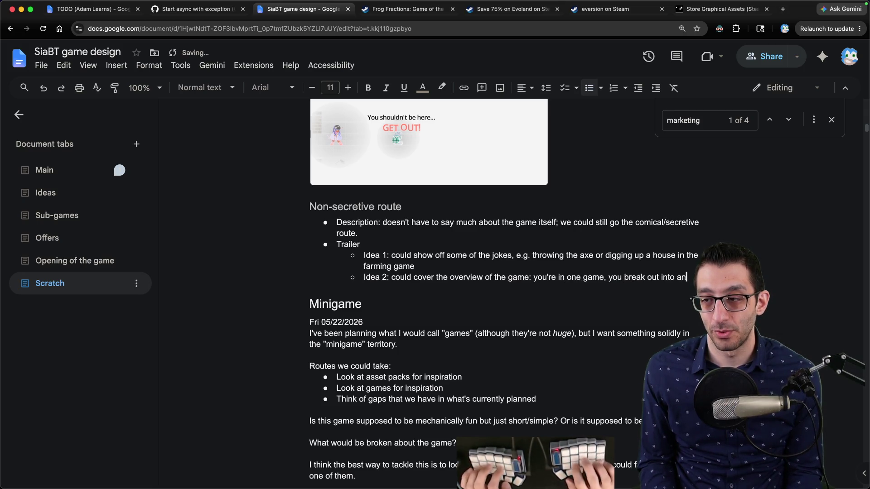
text(other, we just show a)
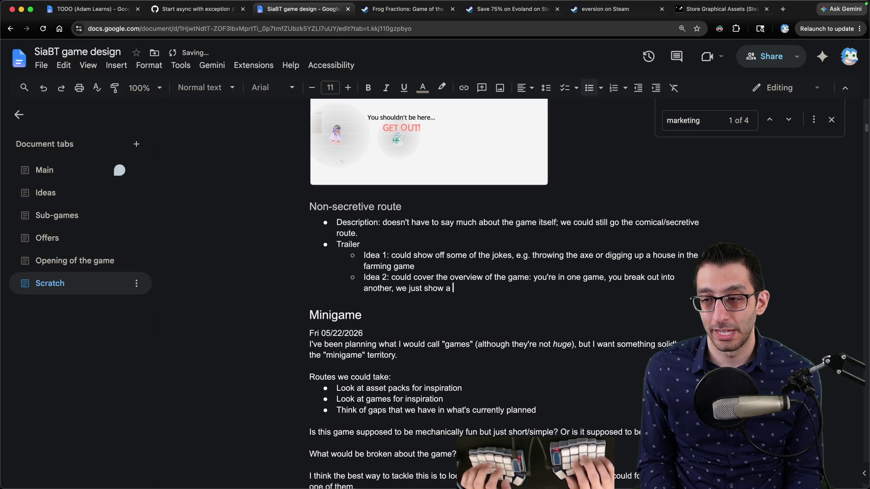
text(litches almost)
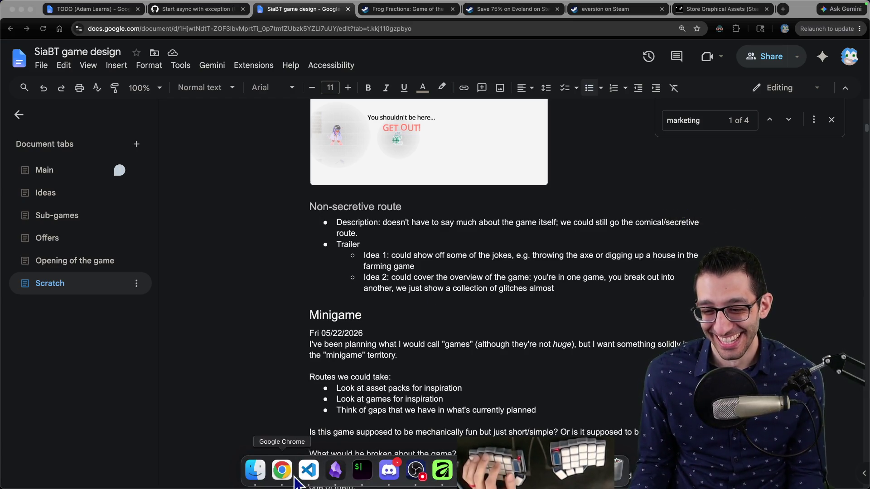
Open the StuckInABrokenTutorial project in Finder and go into Game > Assets.
click(254, 472)
click(289, 244)
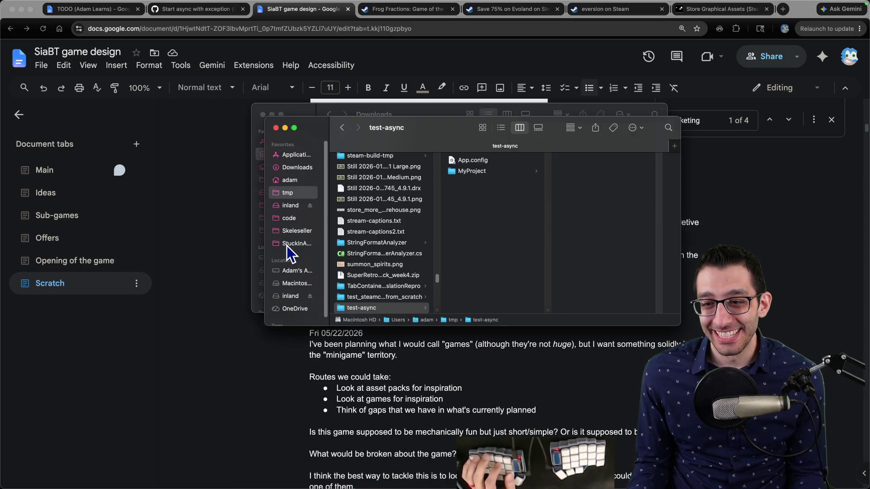
click(371, 238)
key(g)
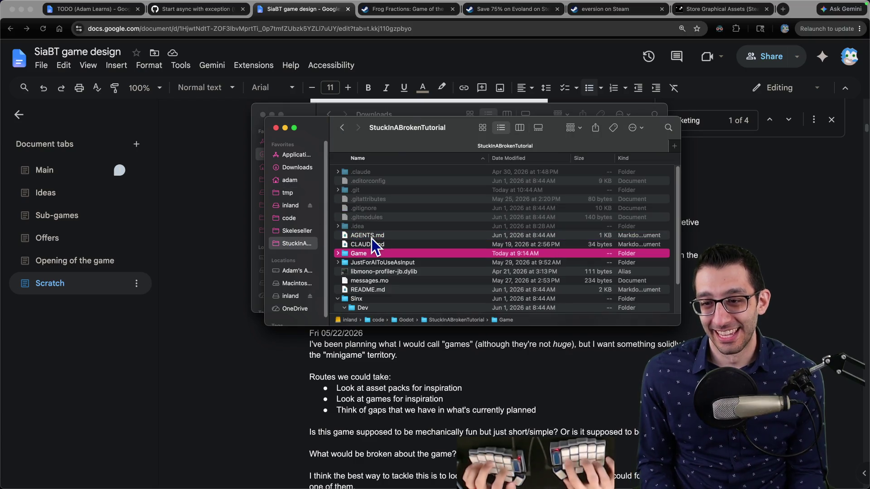
key(super+Down)
key(a)
key(a)
key(s)
key(super+Down)
Continue into Sprites > Objects > Farming, preview Crops.png and bring up its options.
key(s)
key(p)
key(super+Down)
key(o)
key(super+Down)
key(f)
key(super+Down)
key(c)
key(space)
key(space)
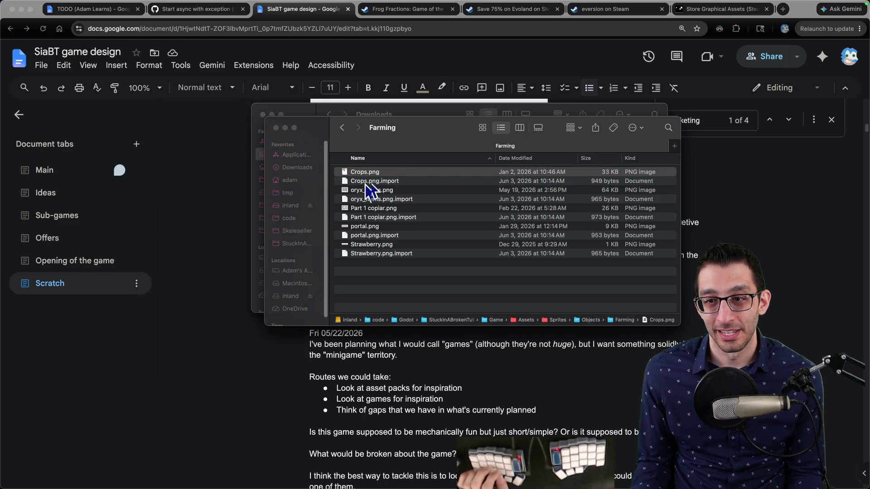
right_click(374, 173)
Open Crops.png in Affinity, zoom in on the strawberry sprite's pixels, then return to the document.
mouse_move(399, 185)
click(486, 186)
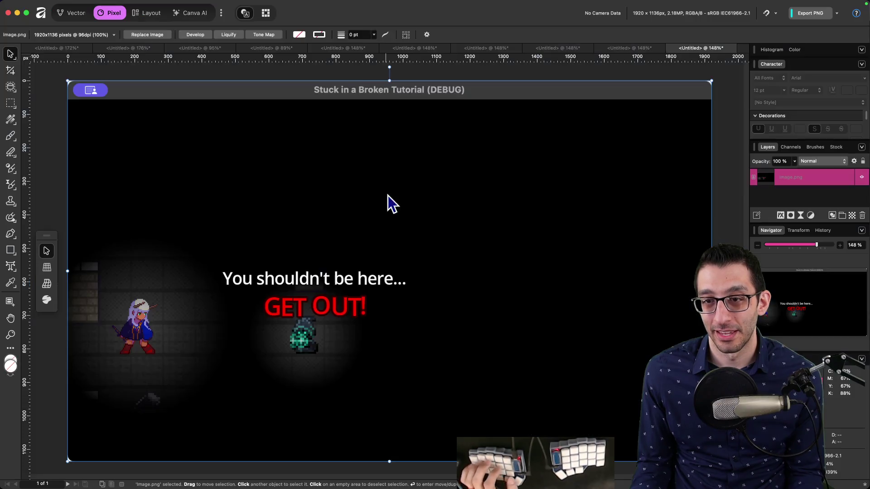
scroll(308, 170, down, 3)
scroll(408, 226, up, 3)
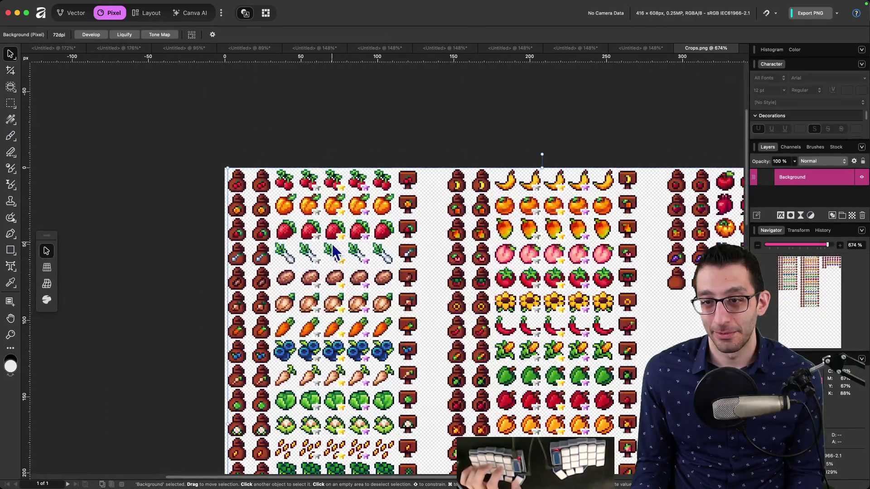
scroll(287, 219, up, 10)
scroll(197, 287, up, 8)
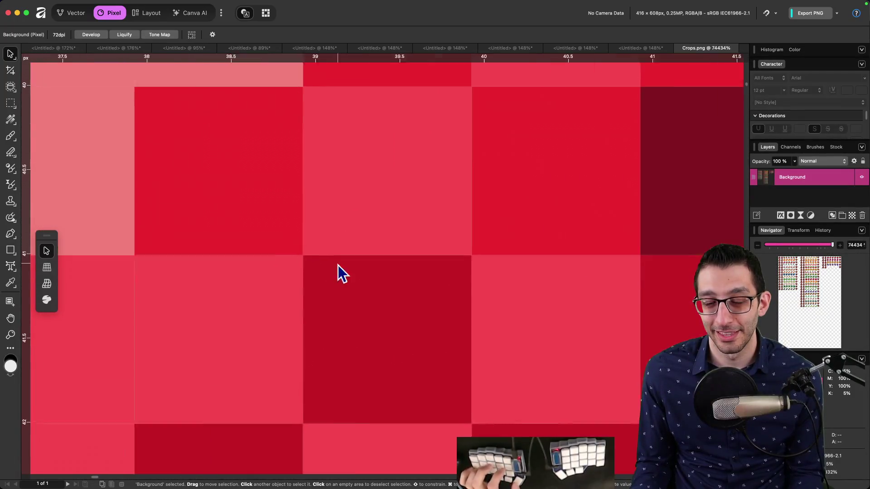
scroll(373, 258, down, 4)
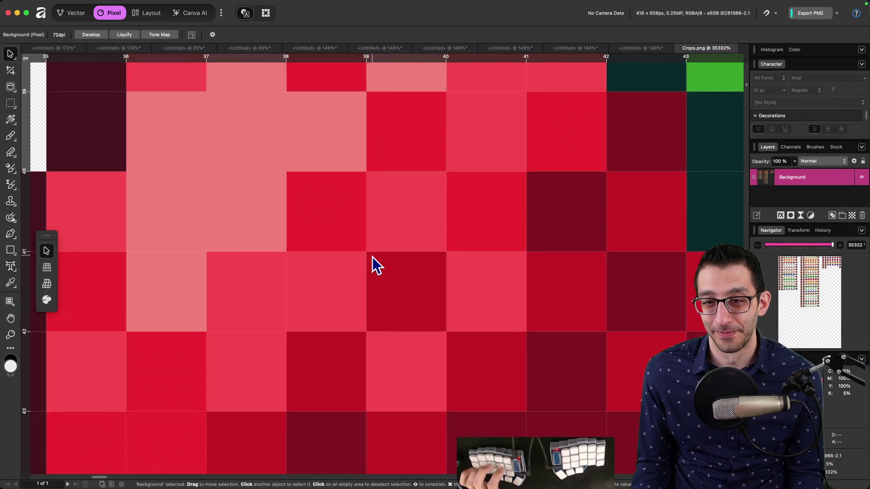
scroll(381, 253, right, 2)
scroll(380, 317, up, 2)
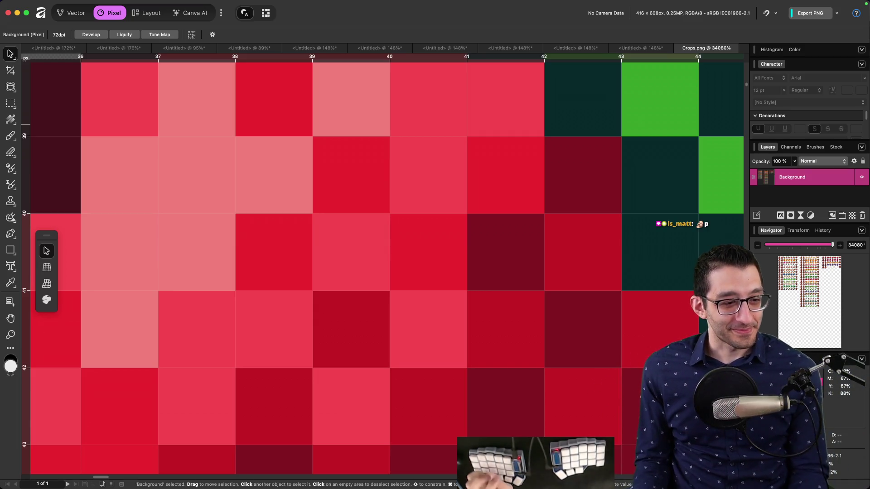
key(super+Tab)
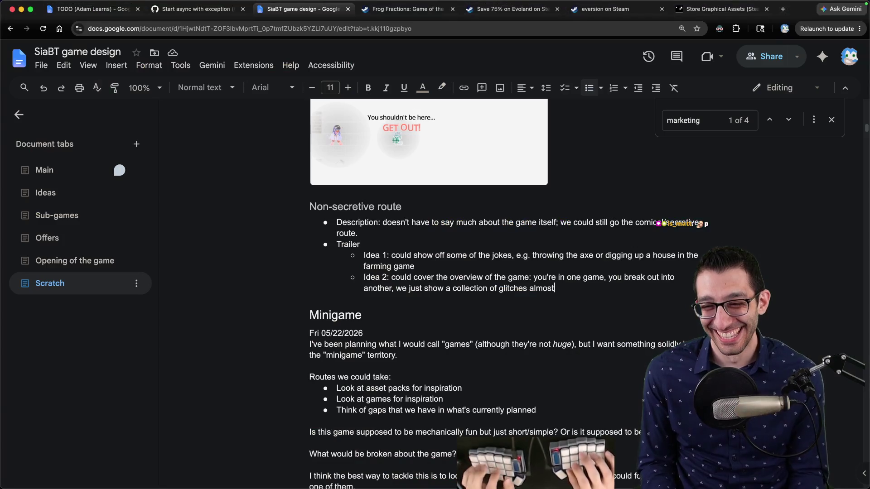
Add a top-level Screenshots bullet with the sub-point 'Show off several different sub-'.
key(Return)
key(shift+Tab)
text(Sc)
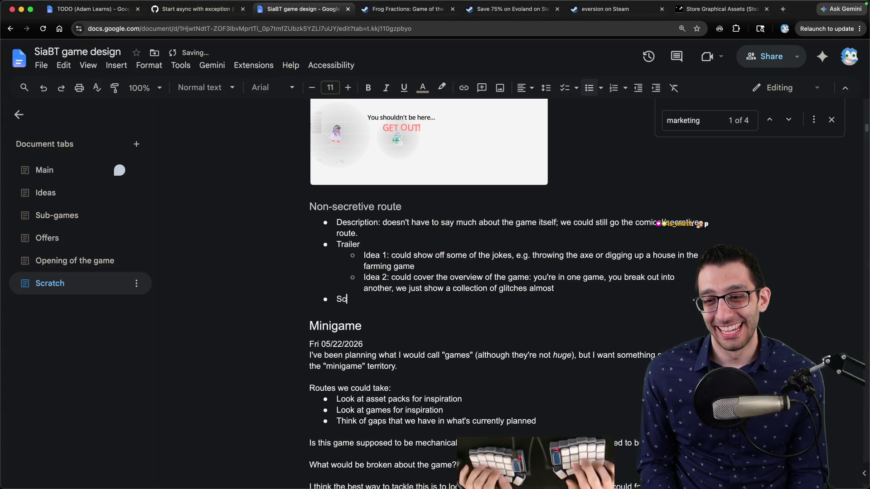
text(ots)
key(Return)
key(Tab)
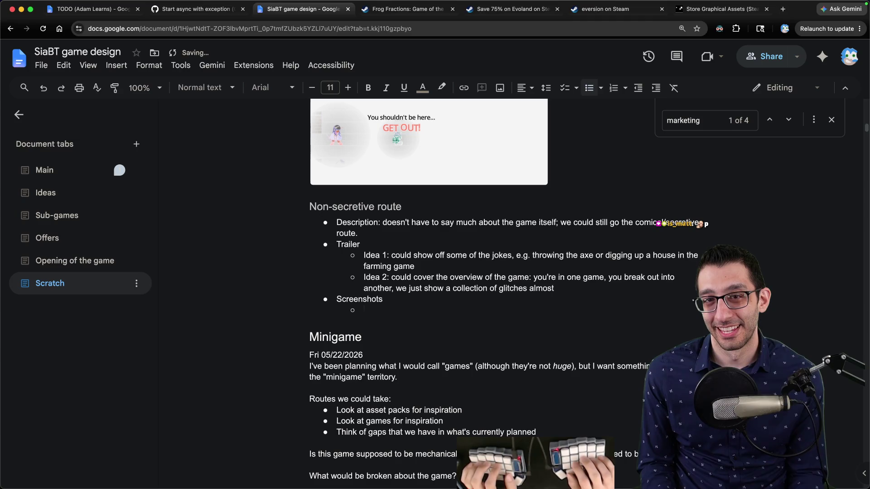
text(Show of)
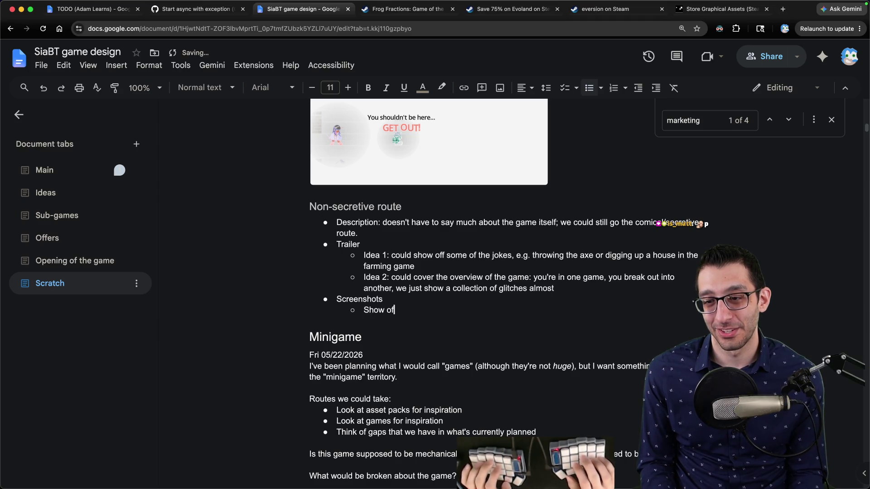
text(f several different sub-)
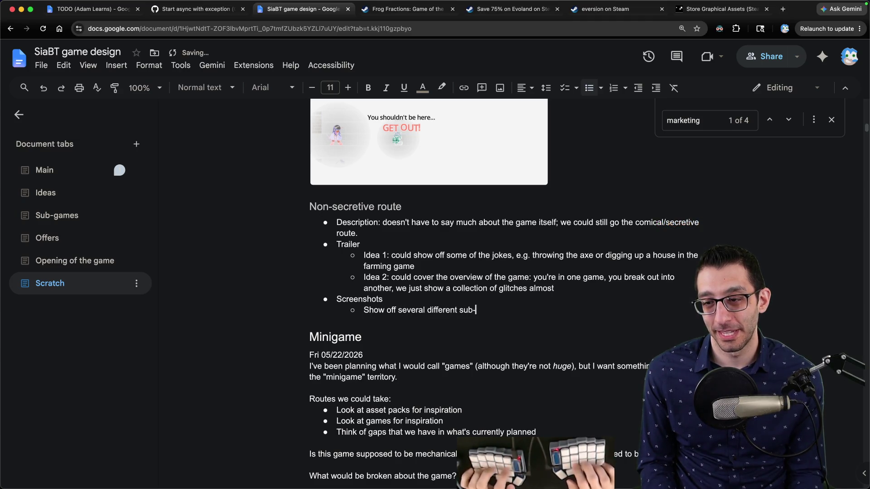
key(ctrl+t)
Search for 'ufo 50 steam' and open the UFO 50 Steam store page.
text(ufo 50 steam)
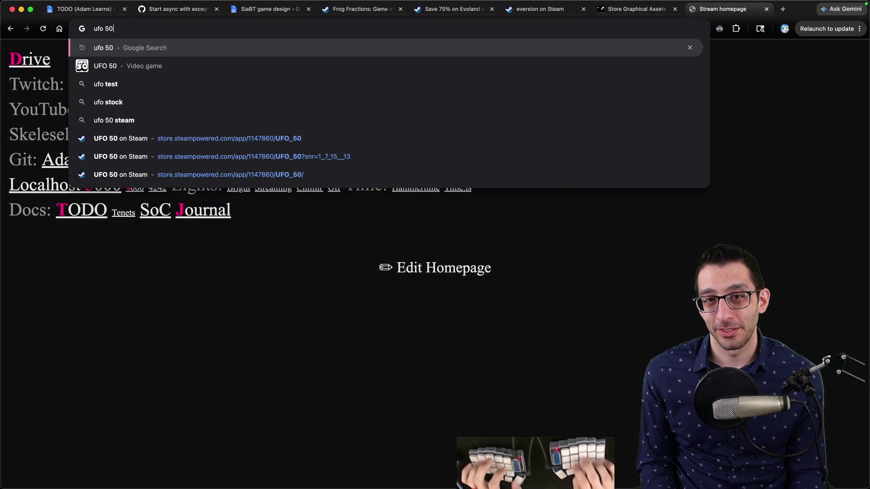
key(Return)
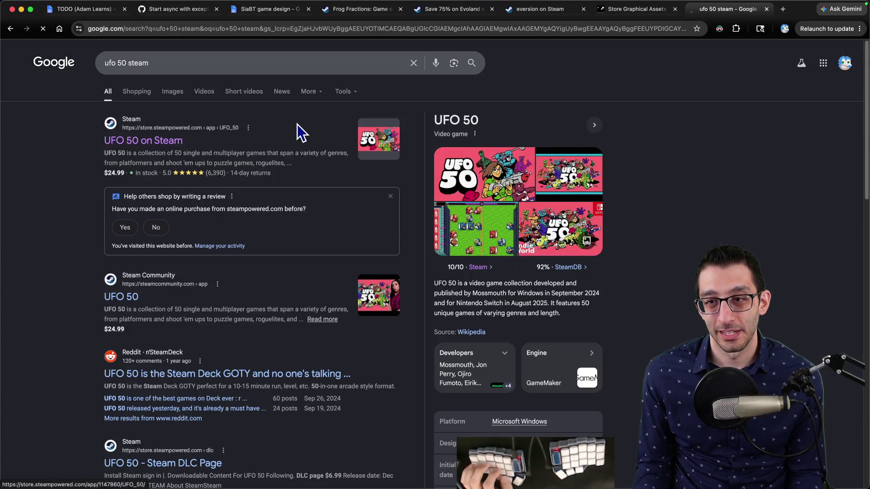
click(297, 124)
scroll(299, 272, down, 2)
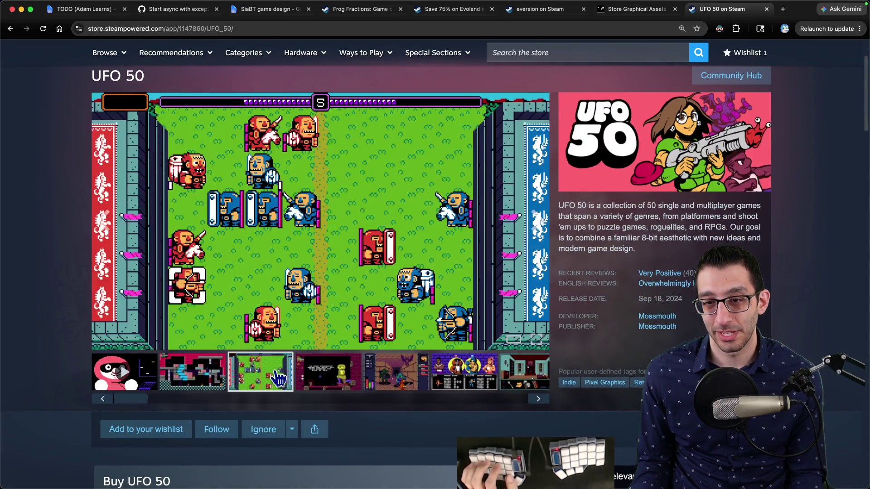
Browse UFO 50's dungeon, living-room, basketball, armor and jungle screenshots, then return to the SiaBT document.
click(385, 380)
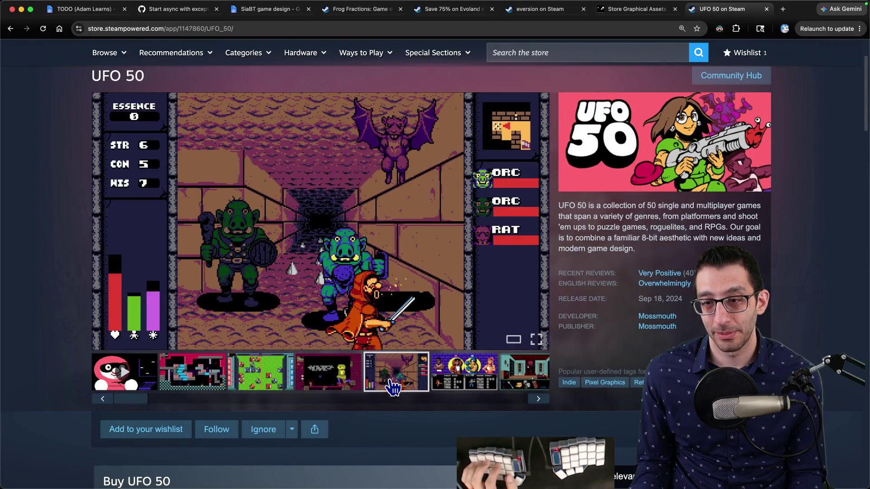
click(456, 389)
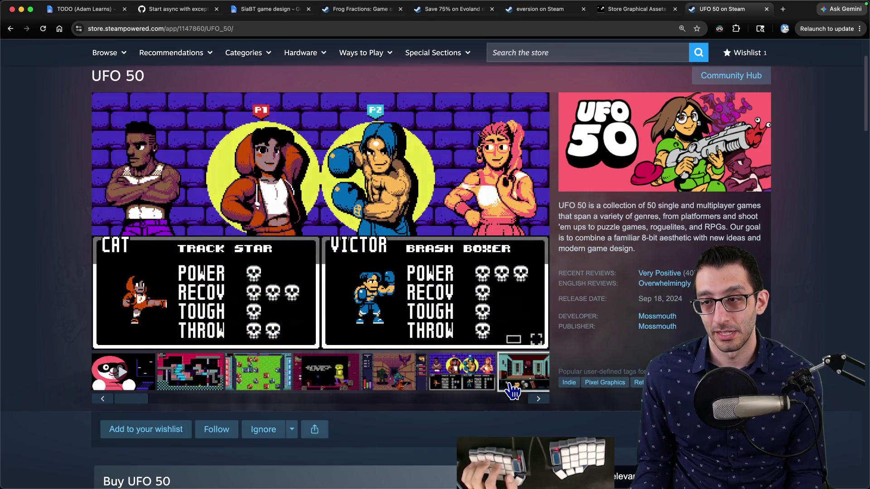
click(510, 389)
click(385, 388)
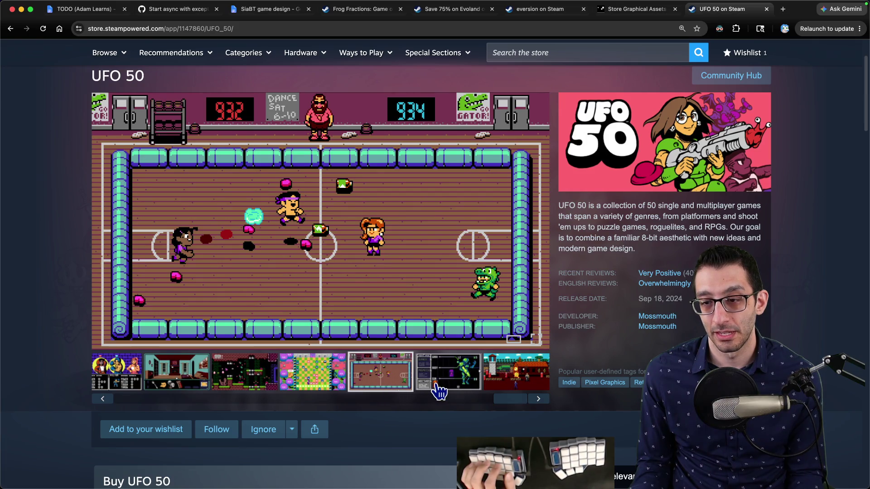
click(438, 389)
click(495, 389)
mouse_move(596, 206)
mouse_down()
mouse_move(547, 216)
mouse_move(564, 209)
mouse_up()
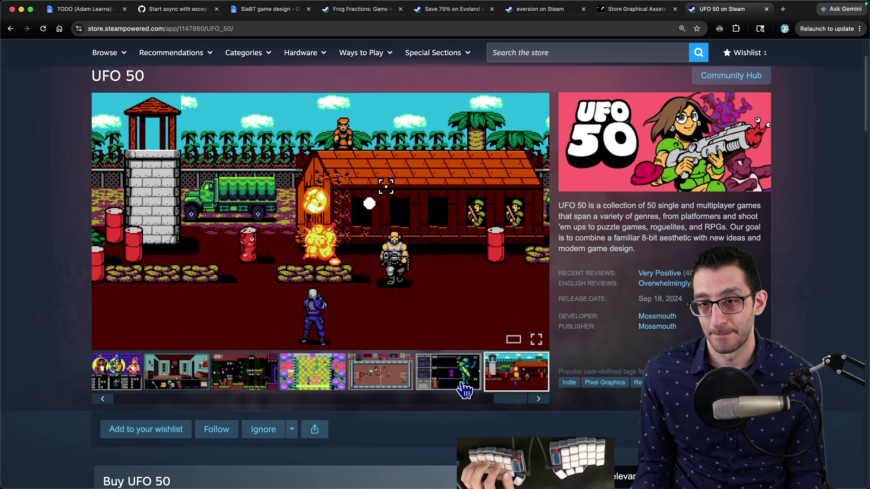
scroll(511, 402, left, 10)
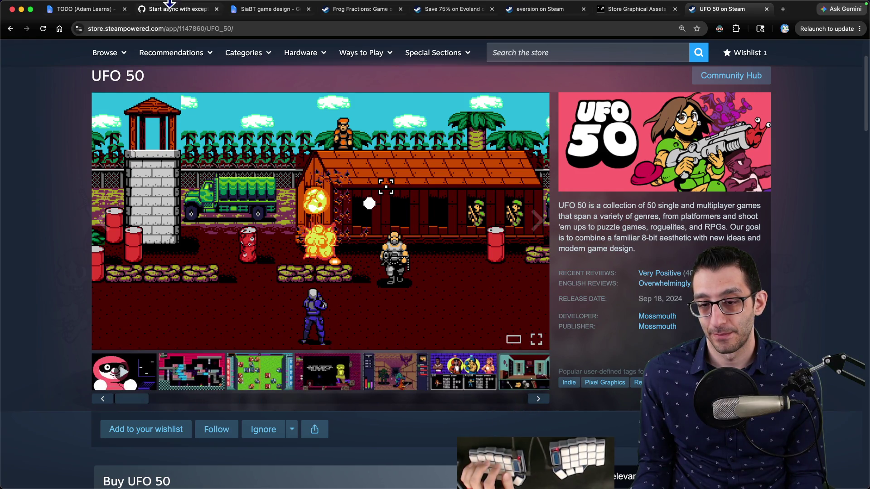
key(super+l)
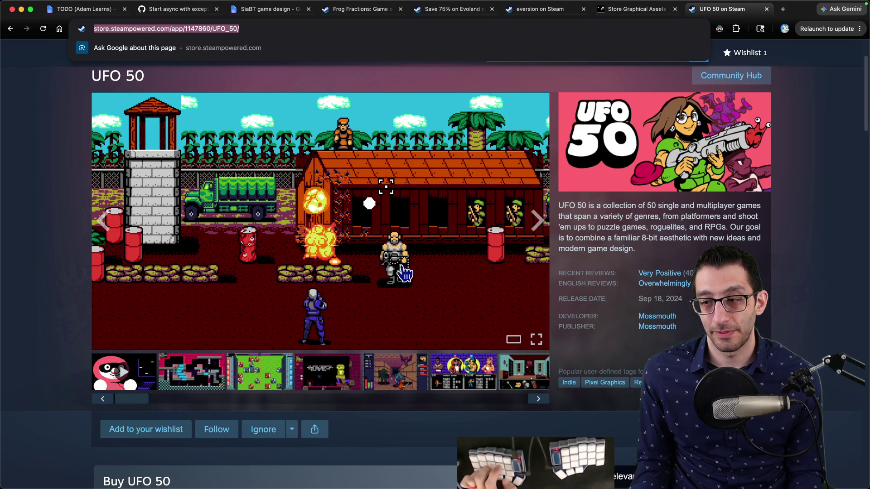
scroll(312, 207, down, 4)
scroll(294, 191, up, 6)
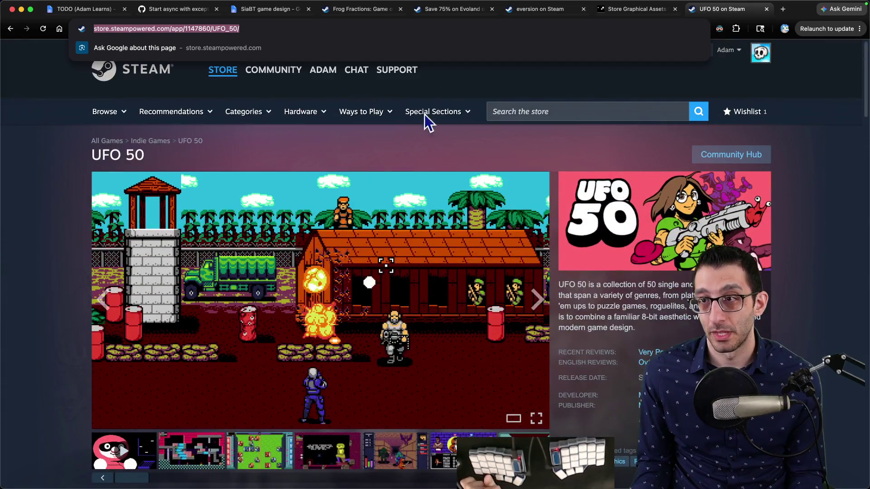
key(ctrl+shift+Tab)
key(ctrl+shift+Tab)
key(ctrl+shift+Tab)
key(ctrl+shift+Tab)
key(ctrl+shift+Tab)
key(ctrl+shift+Tab)
key(ctrl+Tab)
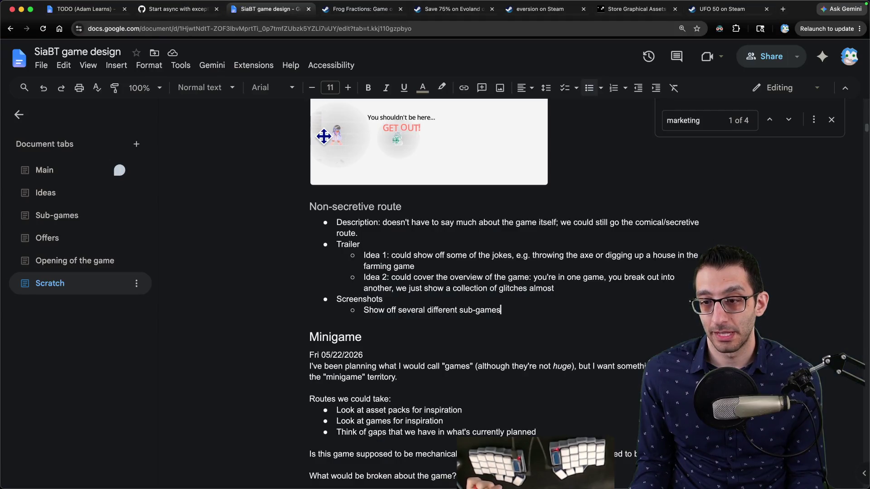
Append '(could be like UFO 50 does)' to the Screenshots point and hyperlink 'UFO 50'.
text( (c)
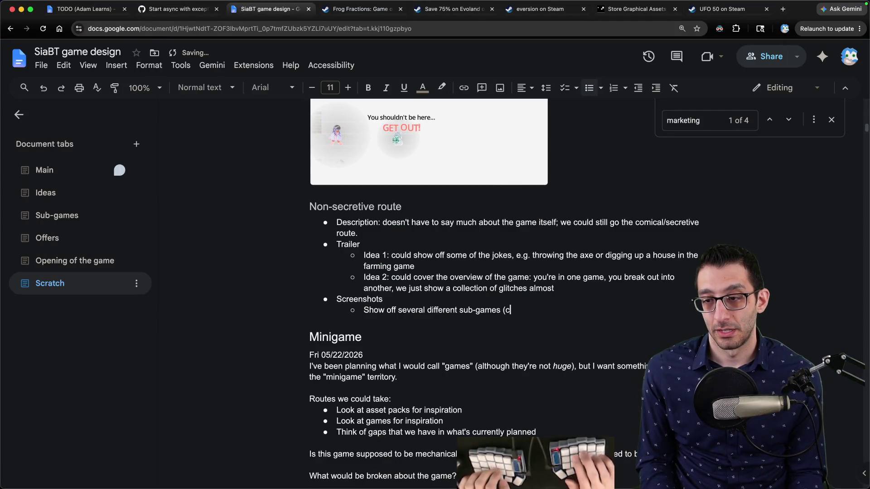
text(ould be like )
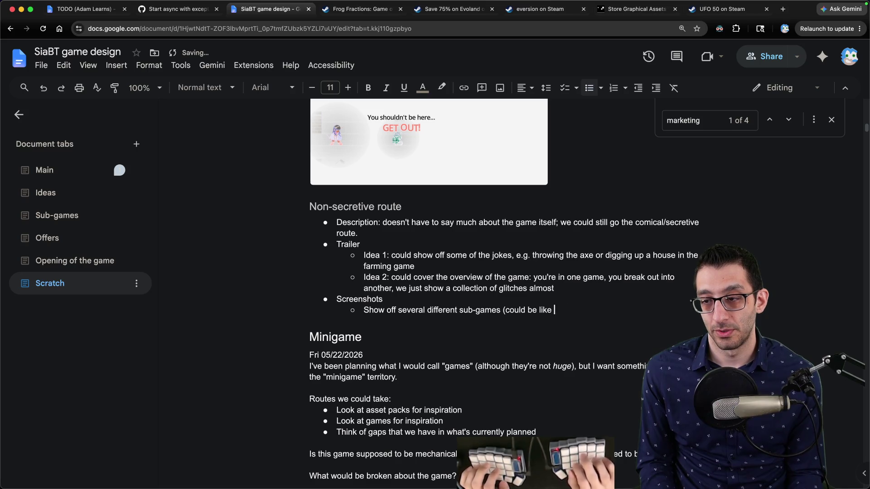
text(UFO 50 does))
key(alt+Left)
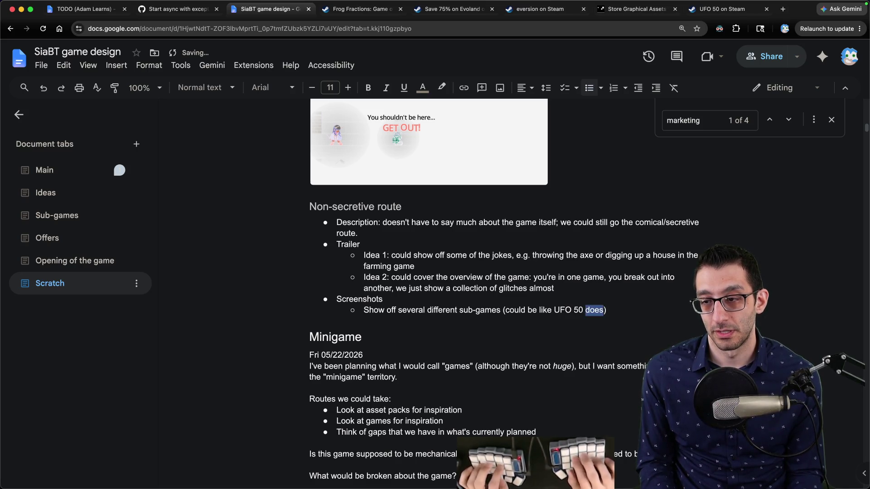
key(shift+alt+Left)
key(shift+alt+Left)
key(ctrl+k)
key(ctrl+v)
key(Return)
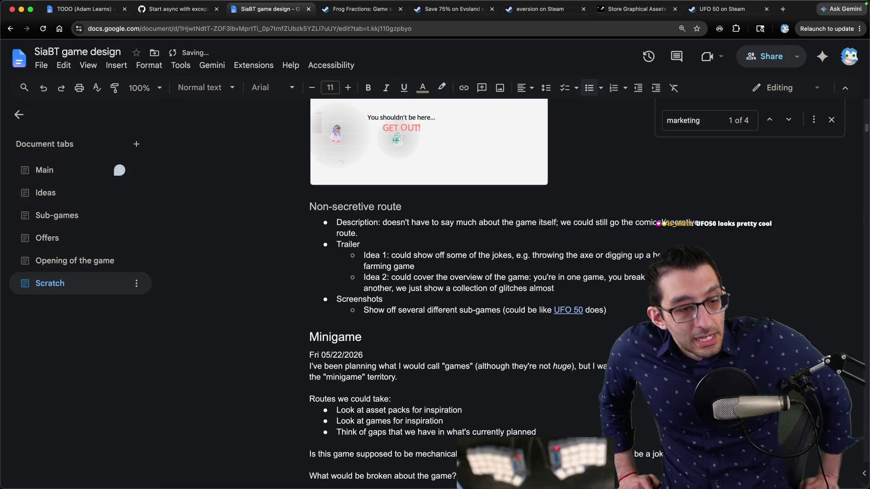
key(End)
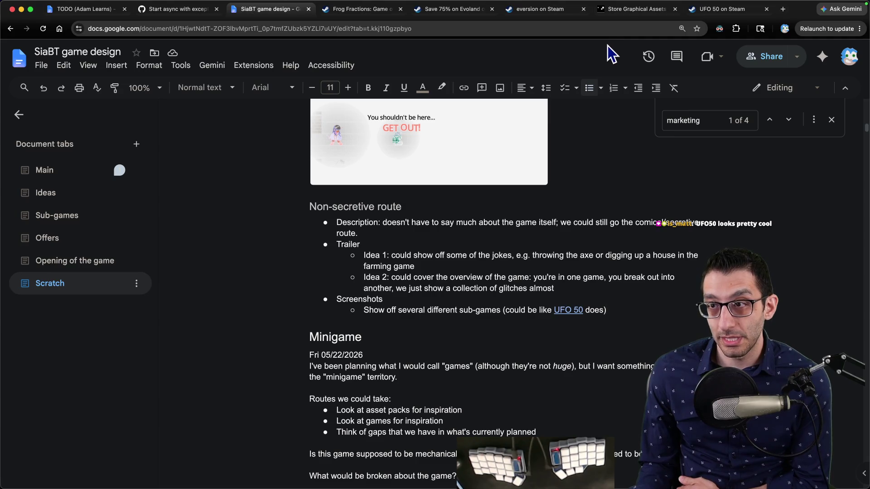
Glance at the Steam assets docs and Eversion tabs, then select the Description and Trailer bullets.
click(628, 14)
key(ctrl+shift+Tab)
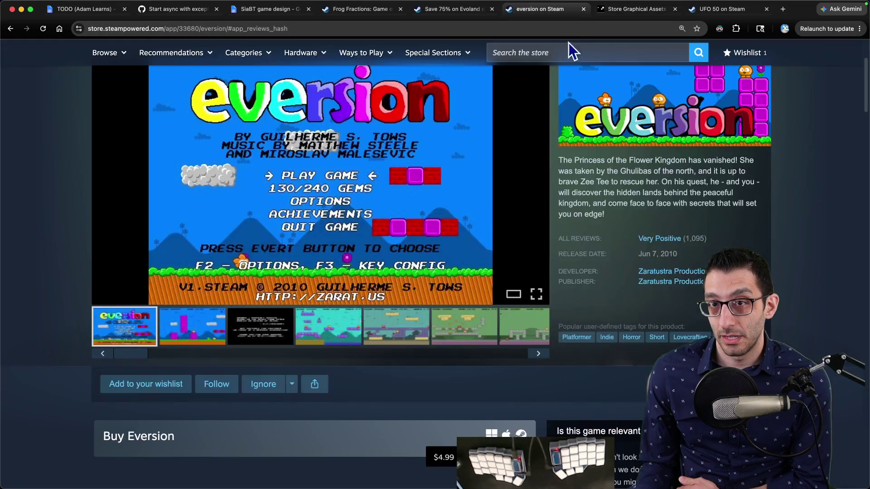
click(287, 10)
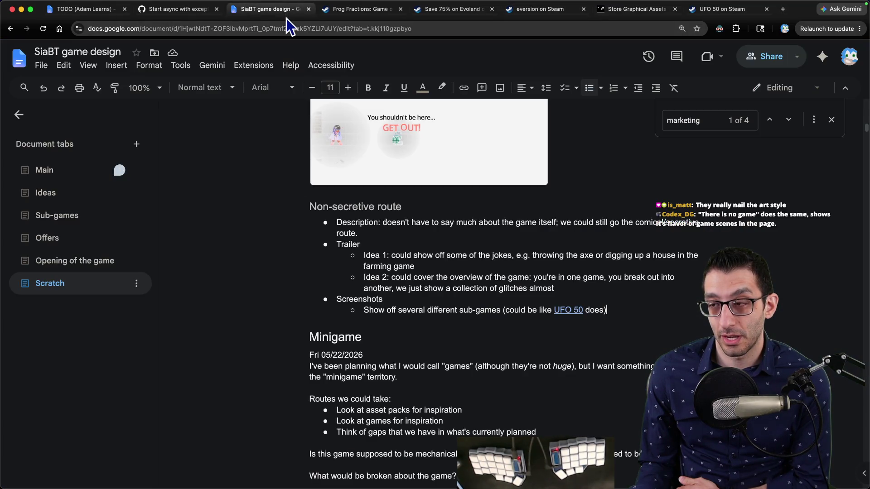
drag(337, 223, 391, 243)
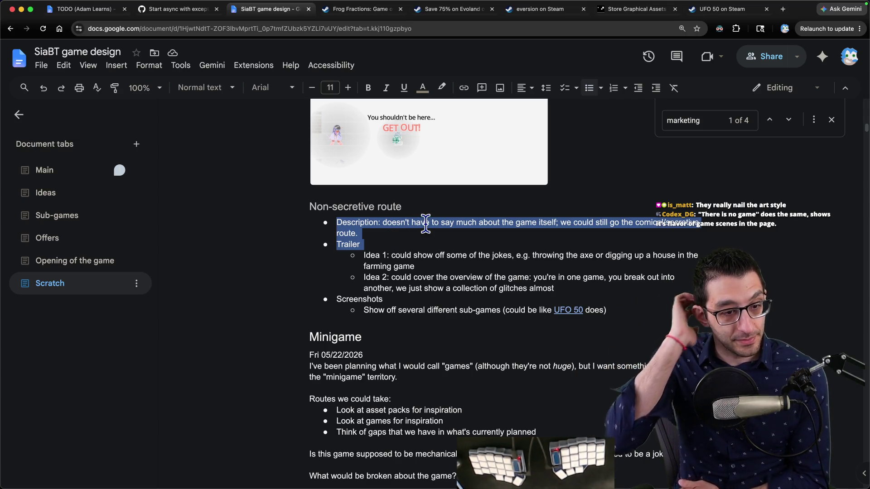
key(cmd+t)
Search 'there is no game' and open the There Is No Game: Wrong Dimension Steam page.
text(there is no game)
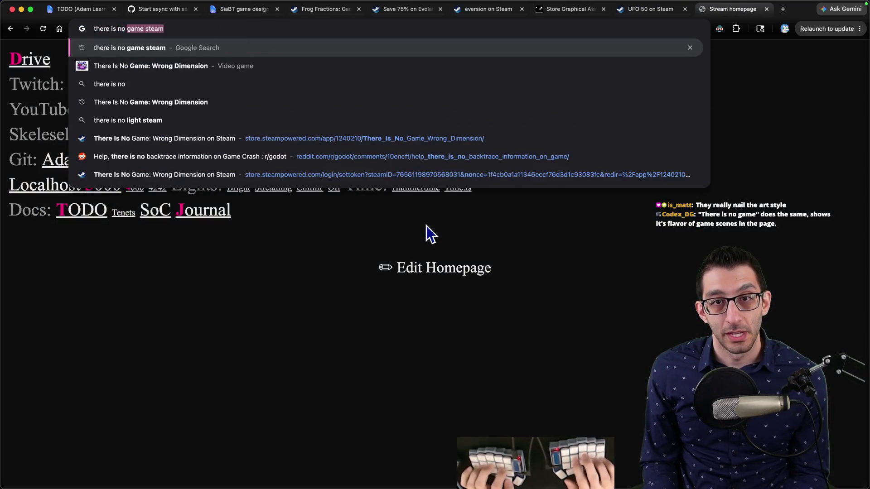
key(Return)
click(220, 151)
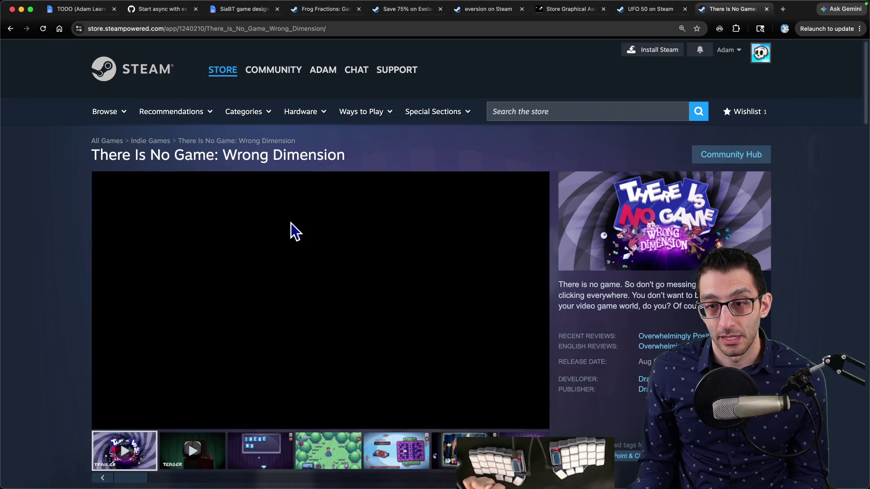
scroll(291, 222, down, 3)
Flip through its forest home, Atomic Cucumber, Flying Squirrel OS and THERE NO screenshots, then return to the document.
click(330, 372)
click(396, 378)
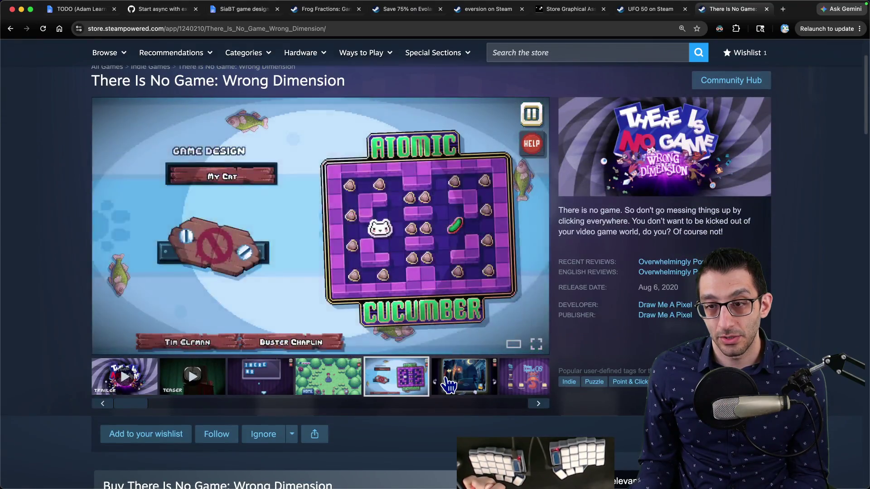
click(483, 387)
click(502, 388)
click(270, 387)
click(294, 387)
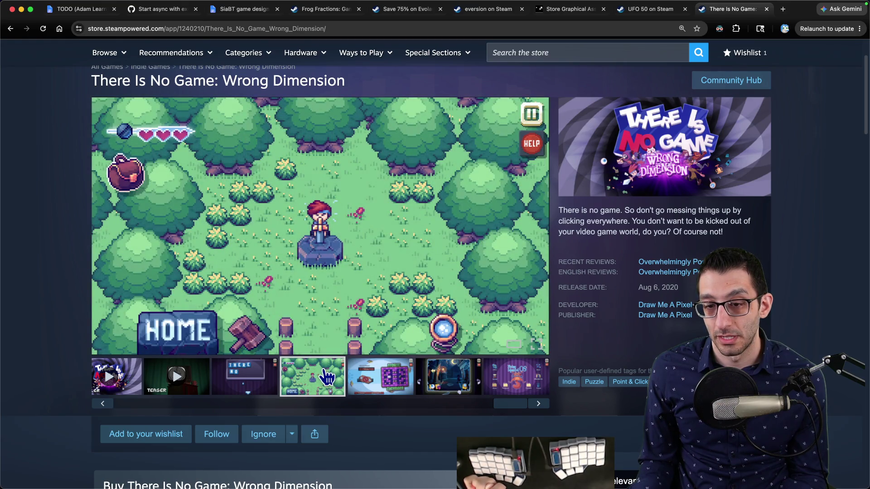
click(415, 387)
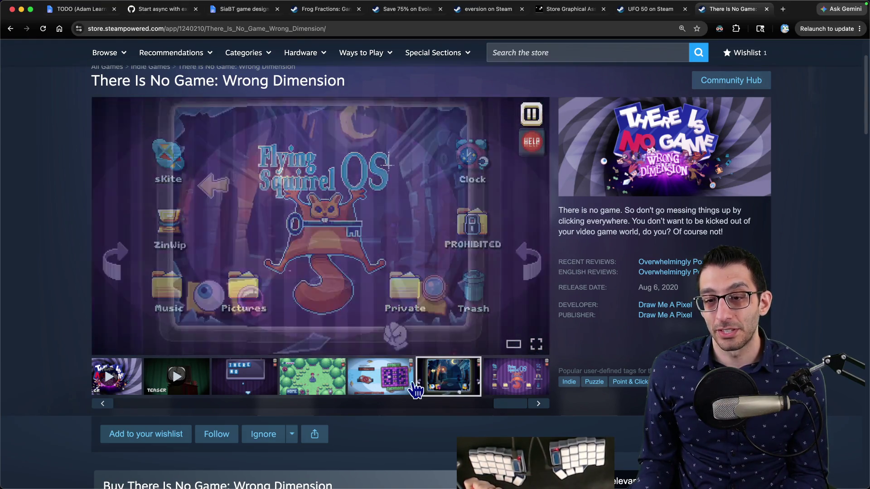
click(399, 388)
click(313, 387)
click(380, 387)
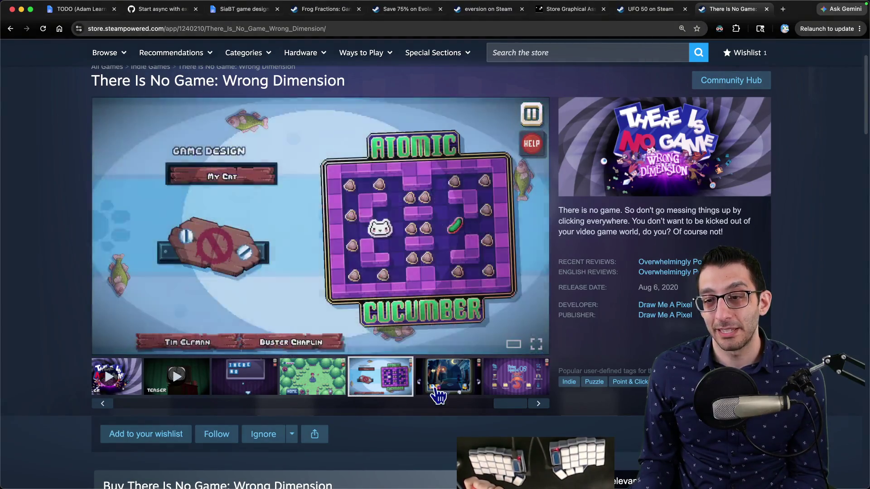
click(437, 396)
click(407, 389)
click(313, 389)
click(267, 389)
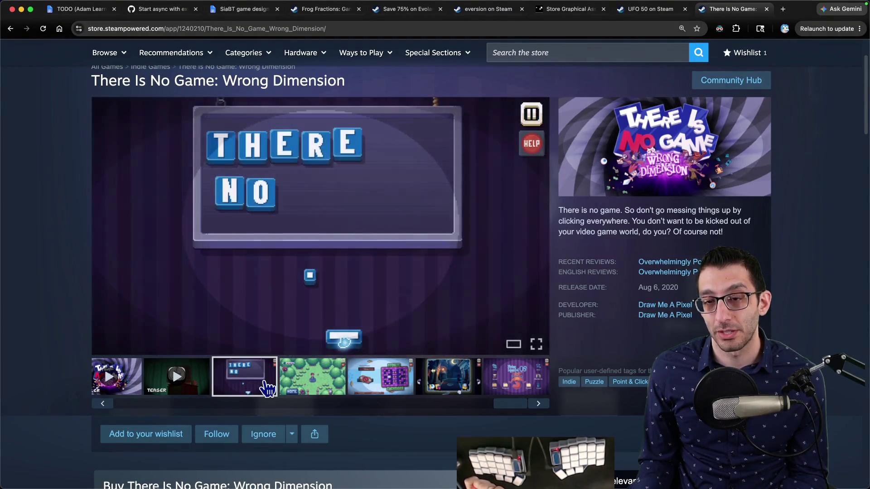
click(228, 9)
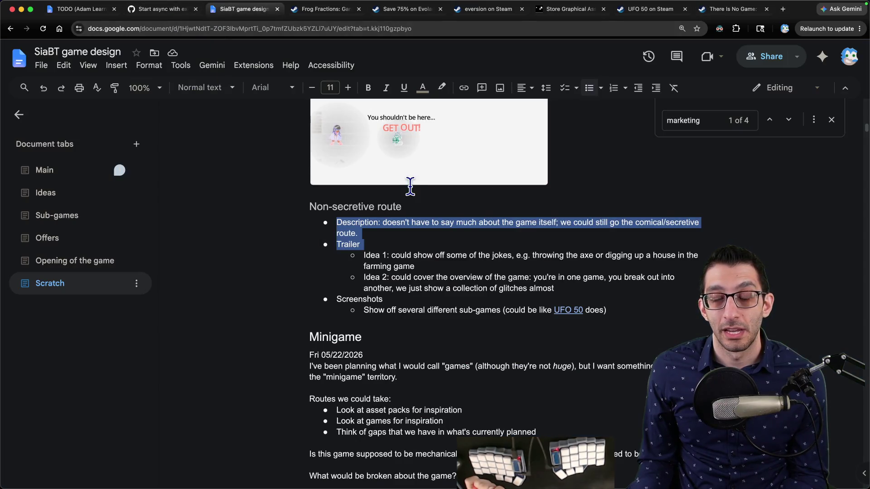
Add a Heading 3 'Thoughts' with a bullet: different screenshots would be nice but more work.
click(662, 309)
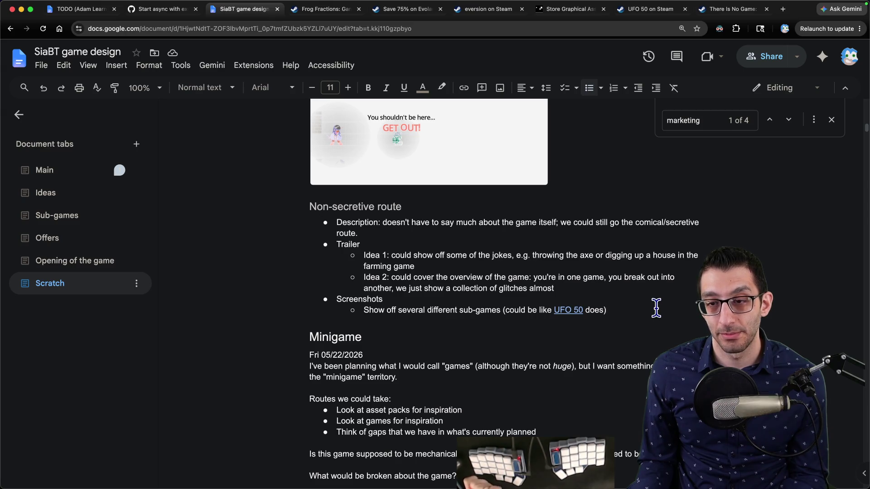
key(Return)
key(Return)
key(ctrl+alt+3)
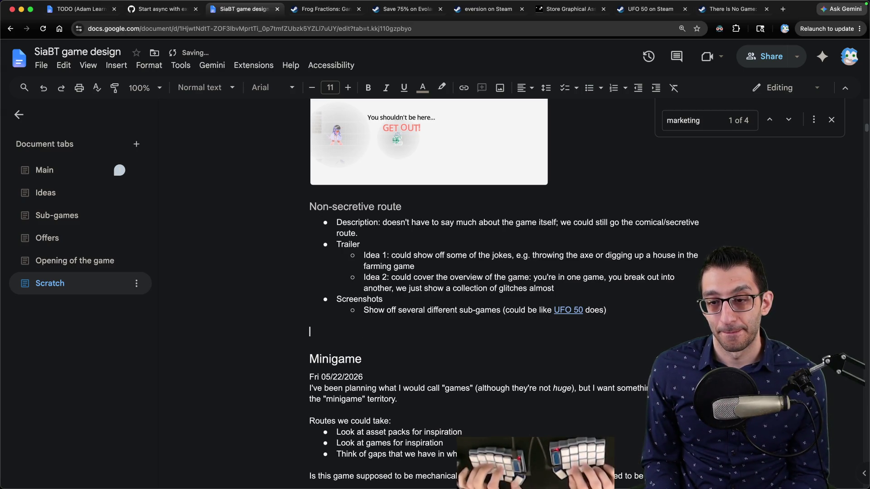
text(Thoughts)
key(Return)
key(ctrl+shift+8)
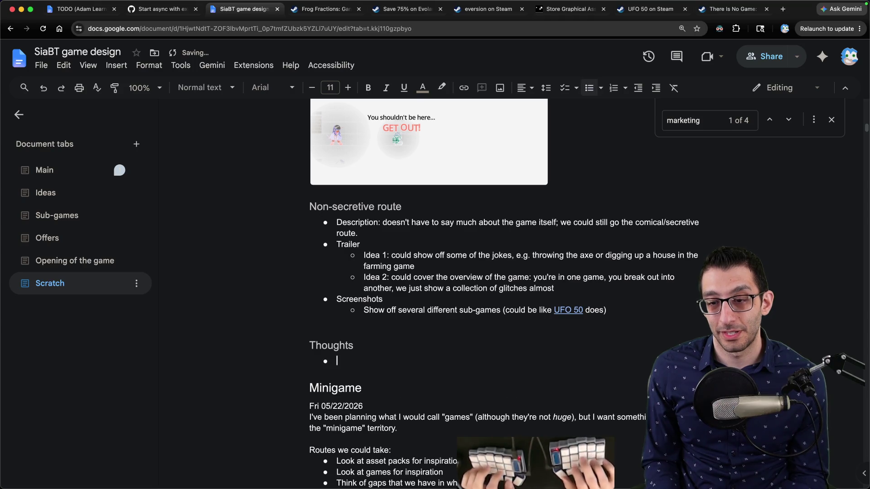
text(Having different screensh)
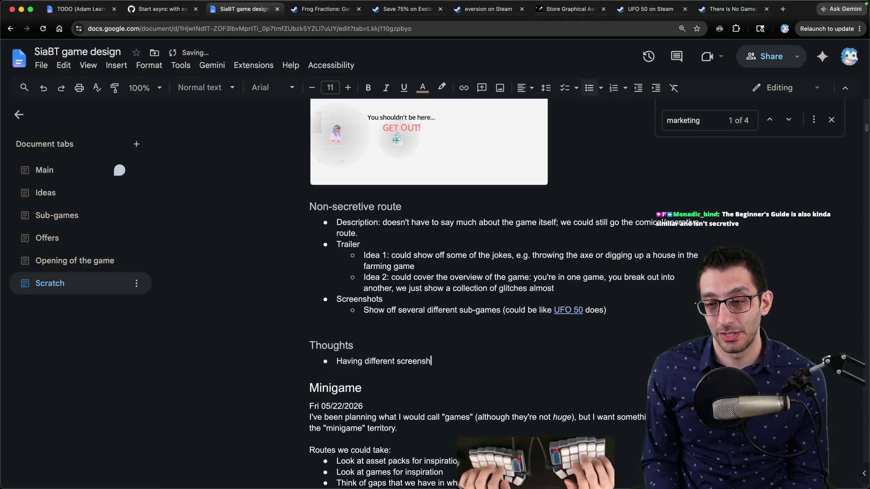
text(ots would be nice)
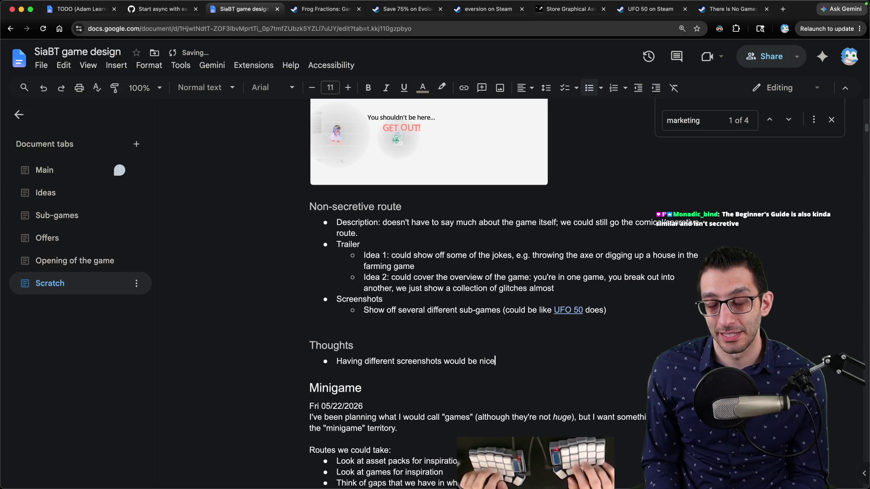
text(. It's also more work)
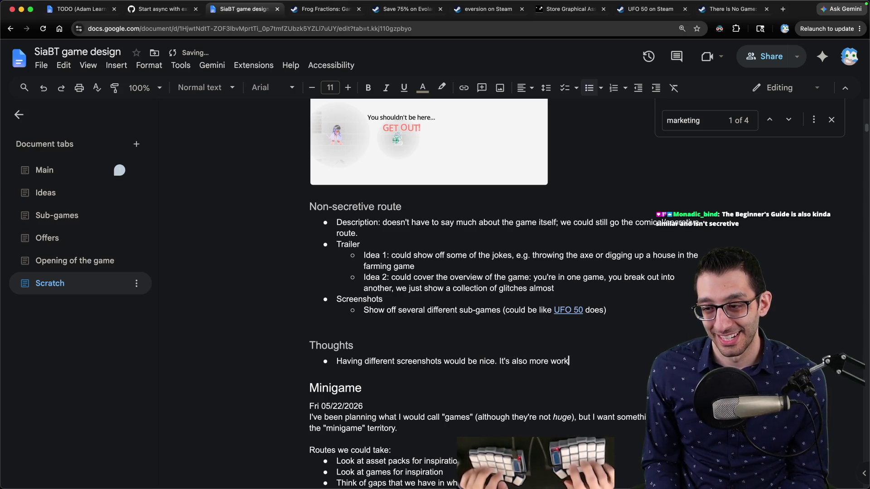
text( for convincing people)
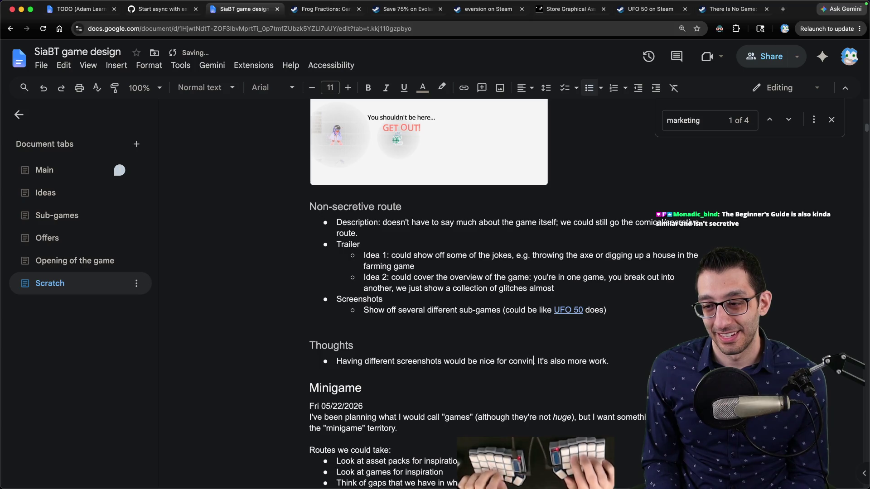
text( to buy)
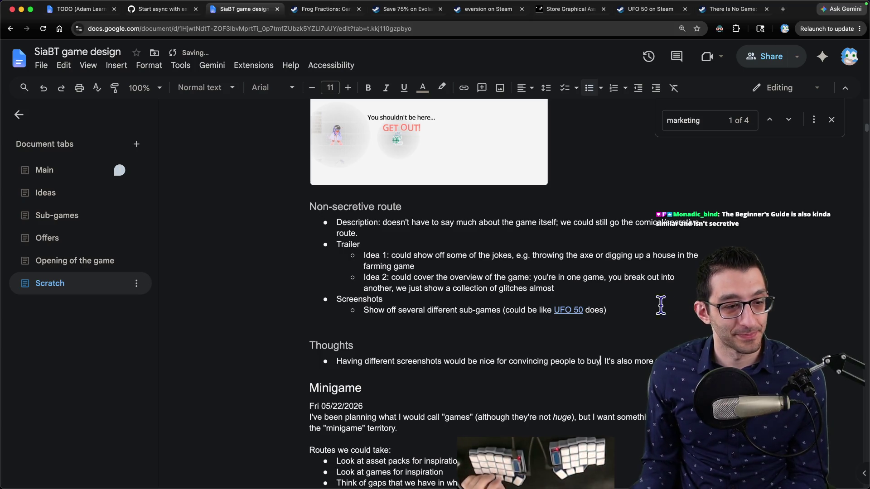
Scroll the Scratch tab up and down to bring the Thoughts section back into view.
key(super+Tab)
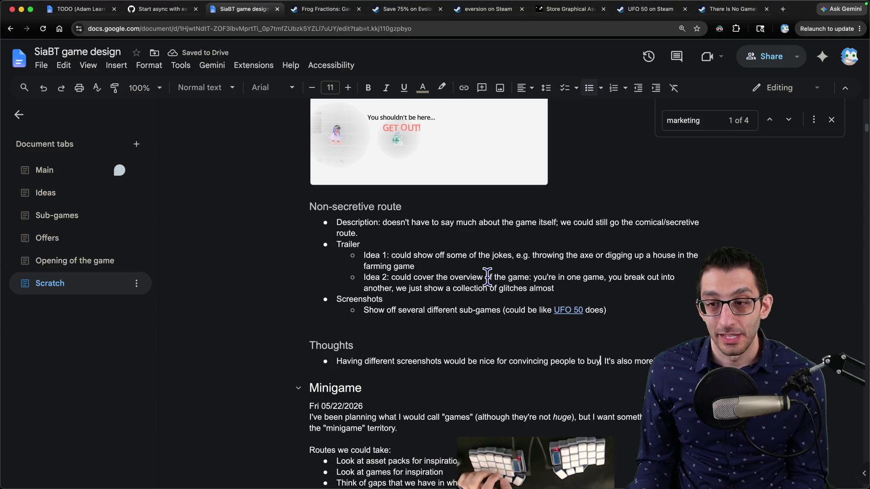
scroll(485, 285, up, 7)
scroll(486, 285, up, 5)
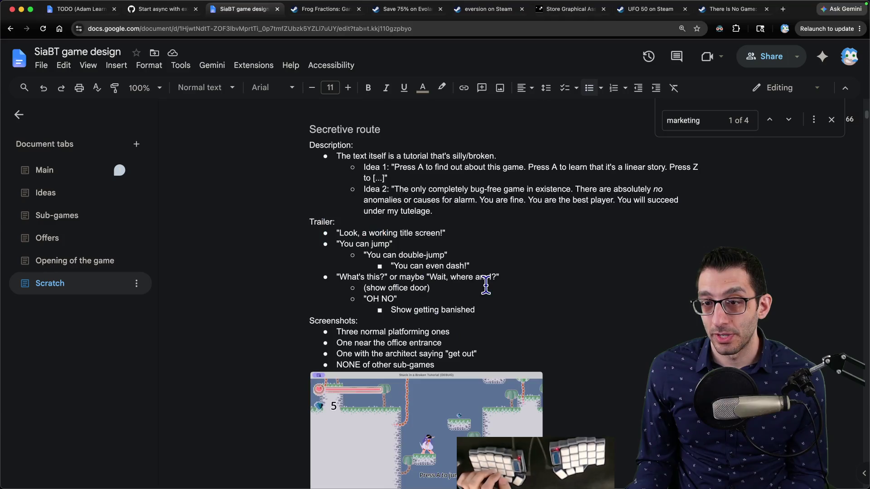
scroll(482, 288, down, 15)
scroll(481, 288, up, 6)
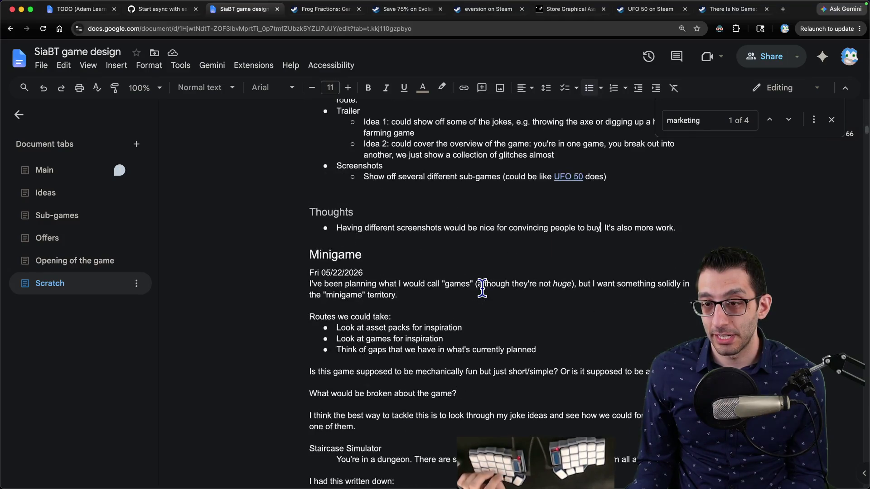
key(super+Tab)
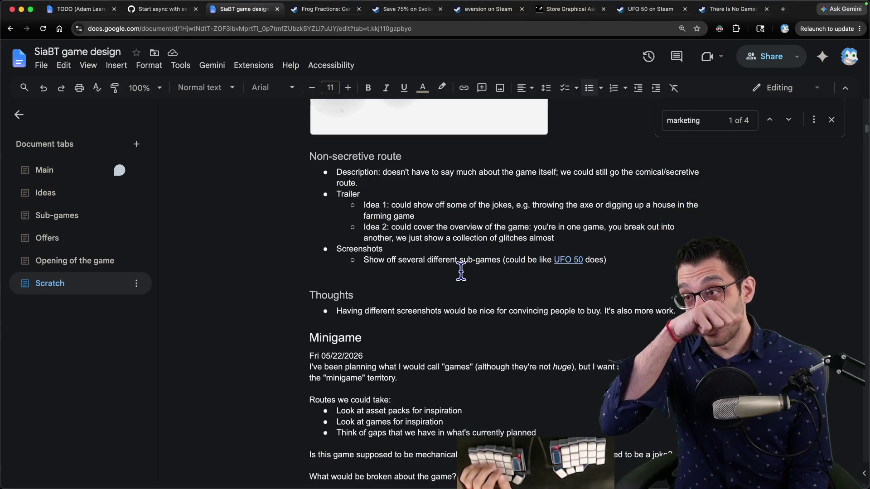
scroll(494, 272, up, 10)
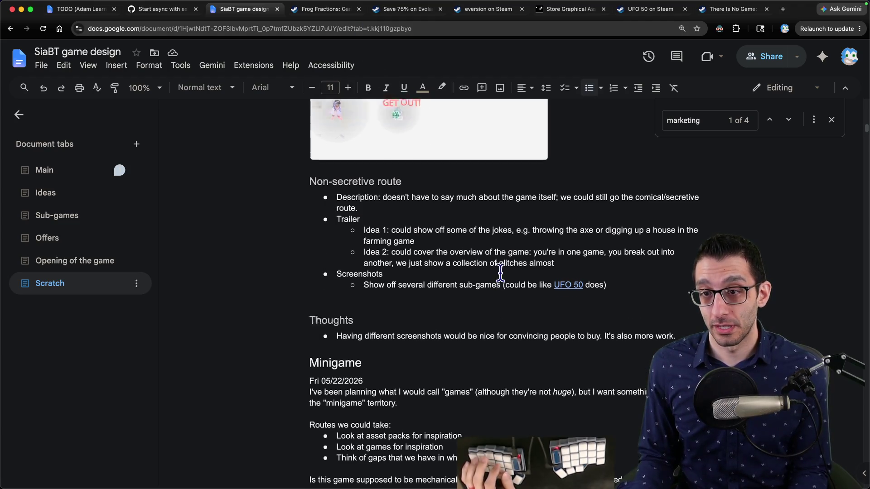
Add a Thoughts bullet: without hearing of Frog Fractions, people wouldn't even try it, assuming it's for kids.
scroll(487, 272, down, 5)
scroll(487, 273, up, 5)
scroll(493, 277, down, 10)
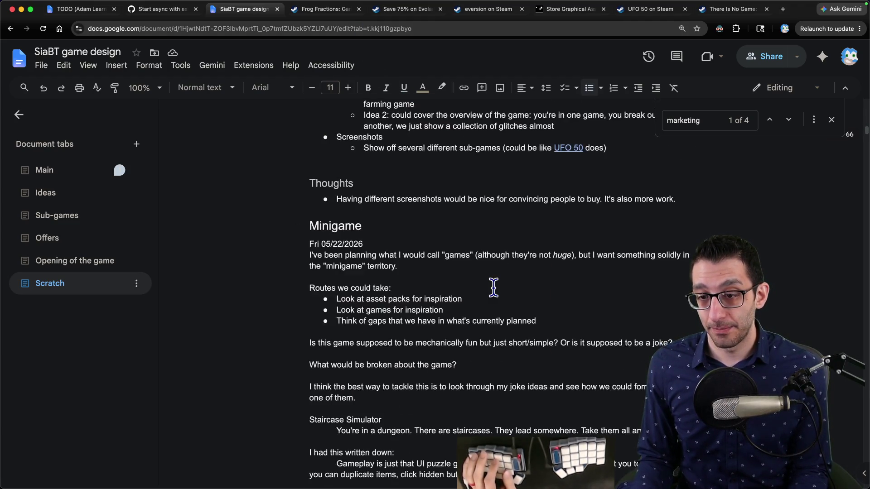
scroll(496, 281, up, 3)
key(End)
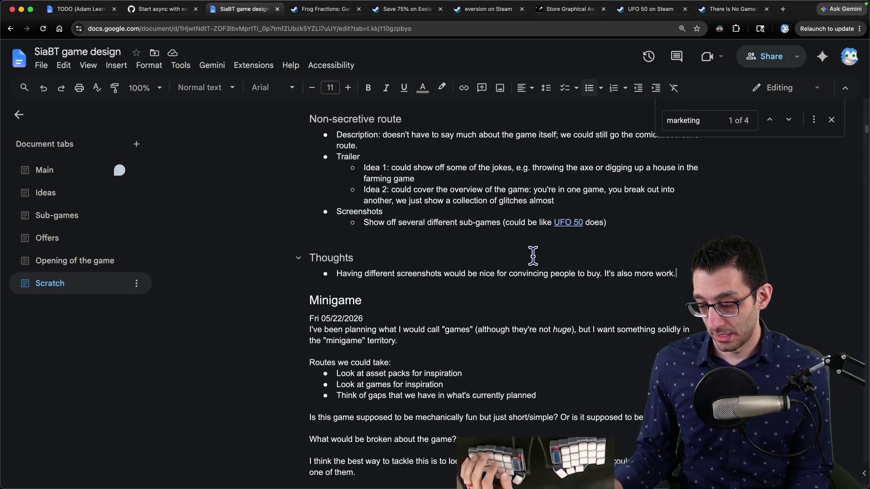
key(Return)
text(If)
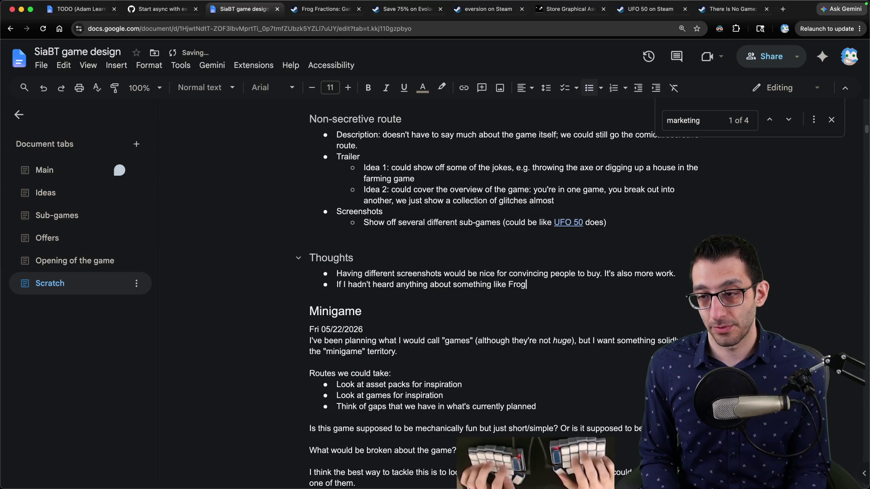
key(alt+BackSpace)
text(ouldn't buy it. I probably w)
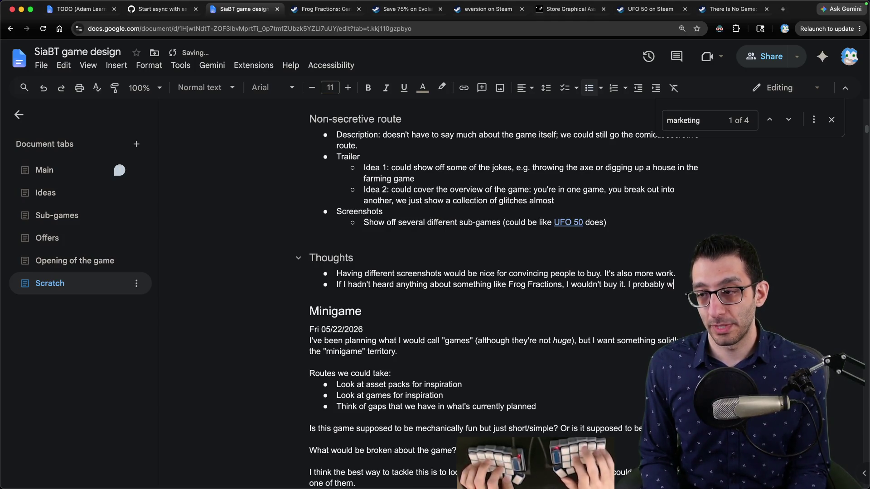
text(ouldn't even TRY it; I would just think it's a game for kids.)
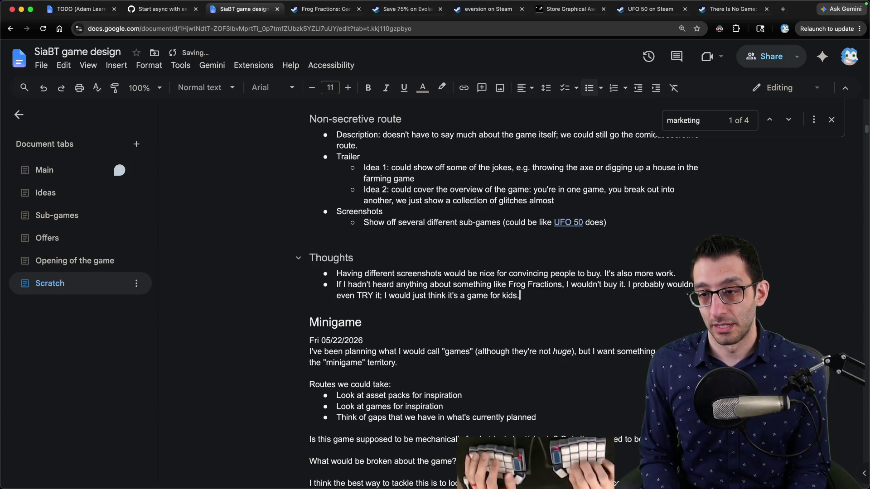
Start an indented sub-bullet beginning 'I think this'.
key(Return)
key(Tab)
text(I thin)
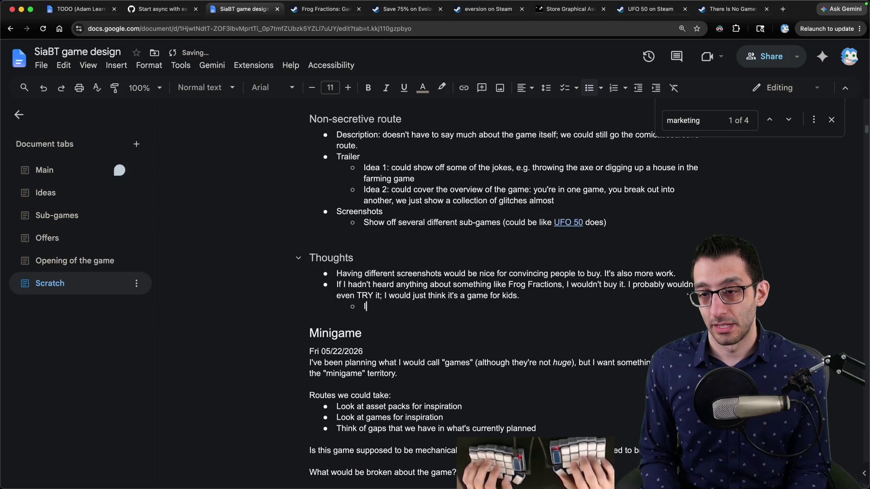
text(k this)
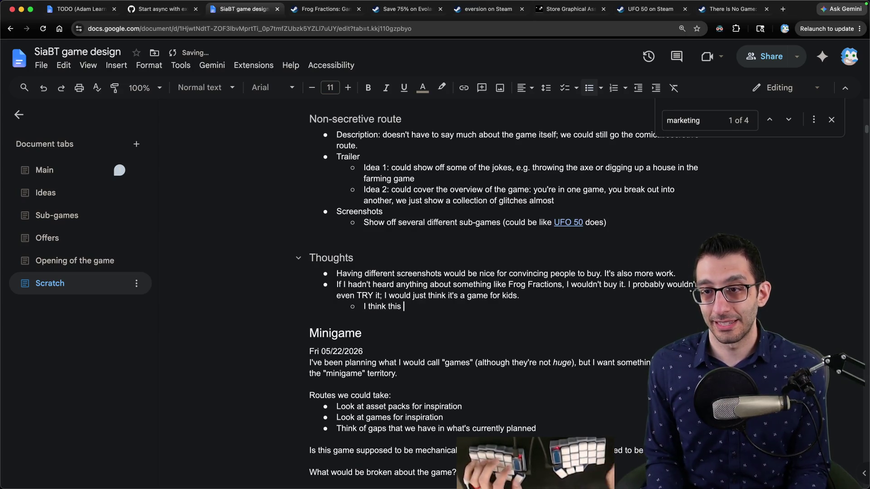
Italicize the word 'just' in the Cons bullet about screenshots looking like just a platformer.
scroll(492, 250, up, 15)
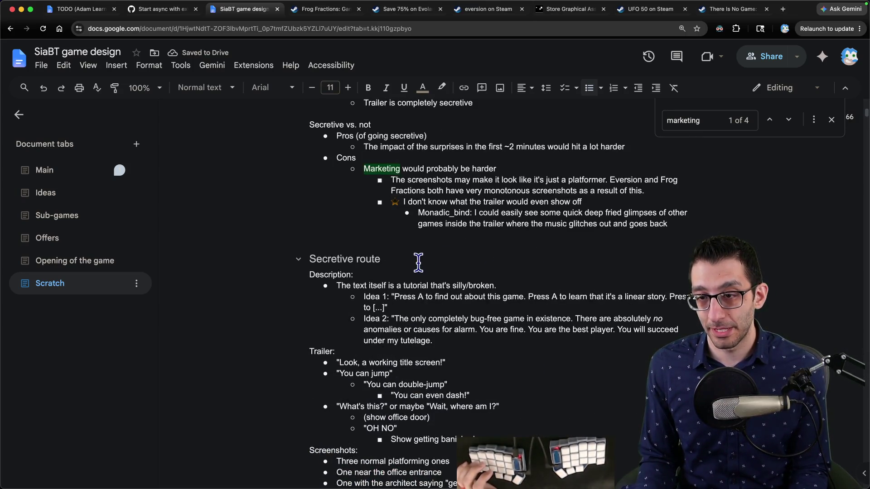
mouse_move(403, 202)
mouse_down()
mouse_move(549, 204)
mouse_move(636, 223)
mouse_up()
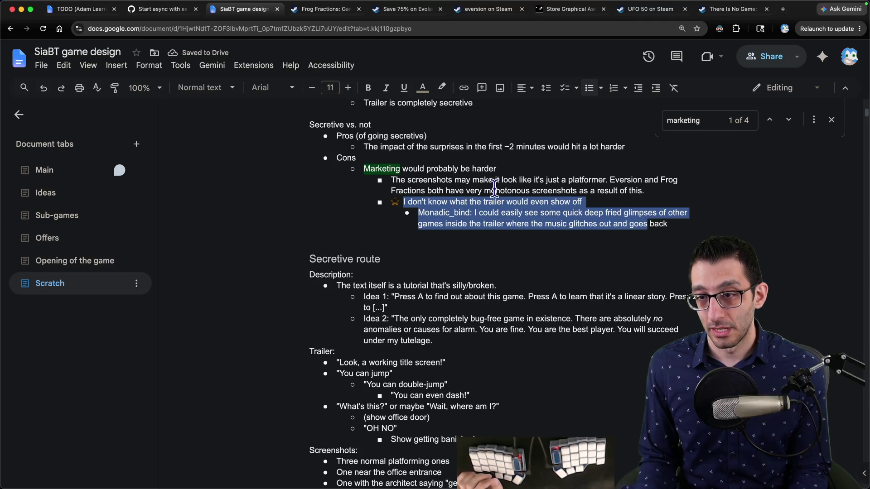
click(457, 184)
triple_click(442, 181)
drag(394, 182, 595, 179)
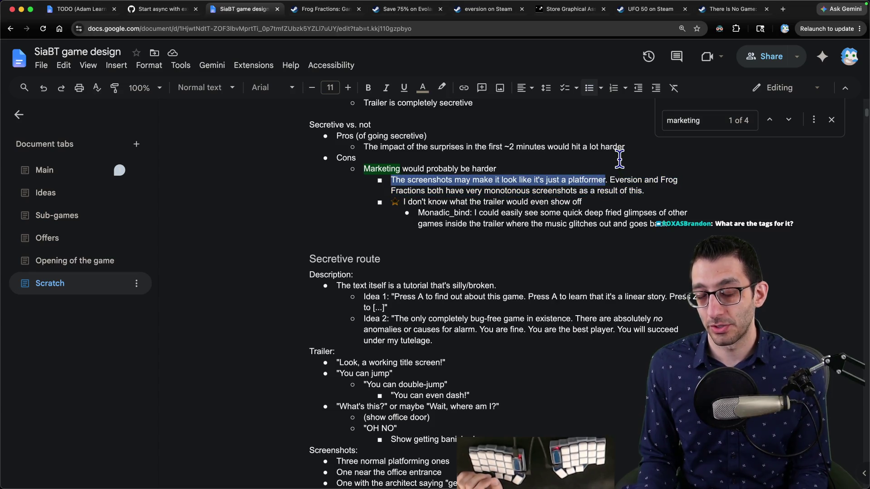
double_click(552, 180)
key(super+i)
key(Down)
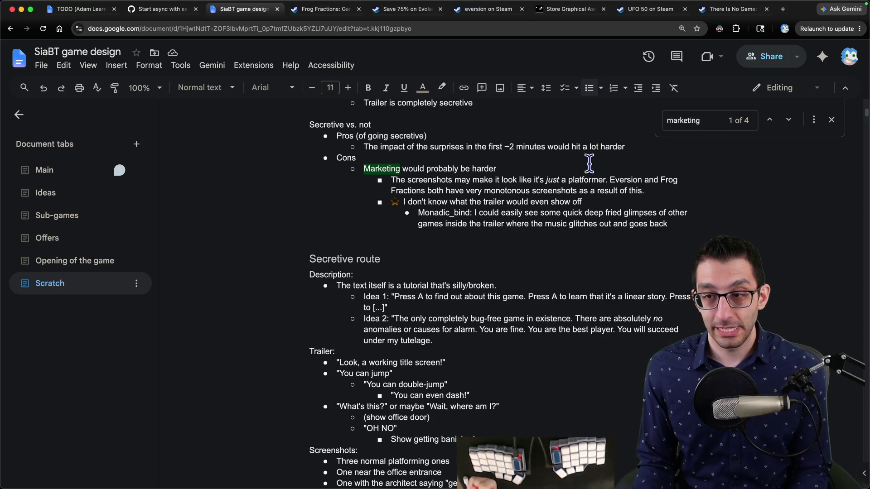
Follow the doc's Frog Fractions link to its Steam store page.
scroll(584, 182, down, 2)
scroll(577, 190, down, 5)
scroll(561, 222, up, 15)
scroll(425, 249, down, 4)
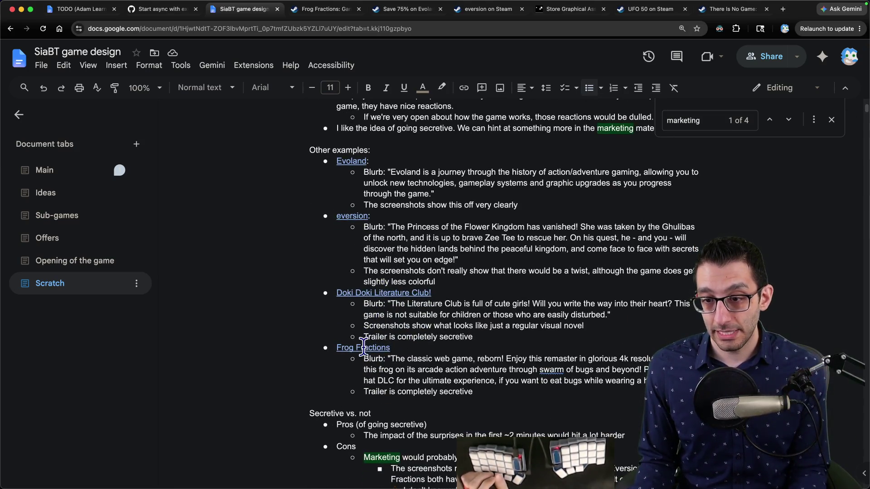
mouse_move(363, 345)
click(403, 365)
View the full Frog Fractions user tag list, close it, and return to the design document.
scroll(498, 272, down, 5)
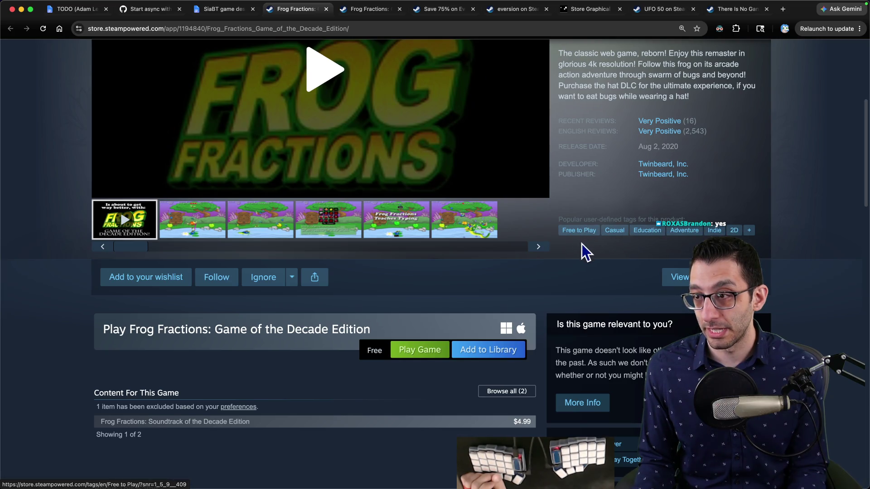
scroll(582, 244, up, 5)
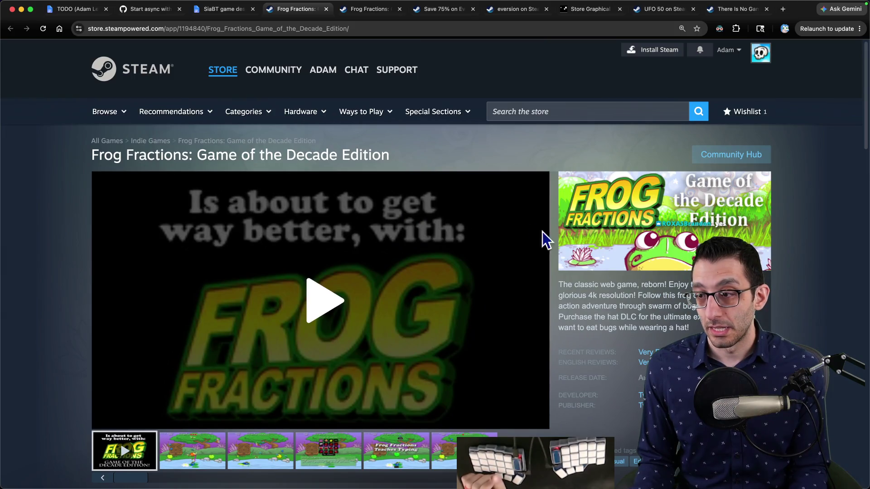
scroll(495, 200, down, 4)
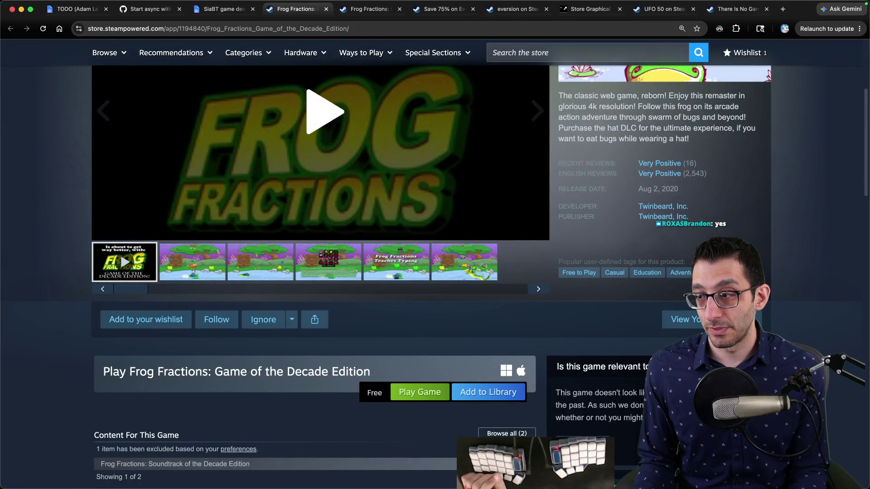
click(732, 272)
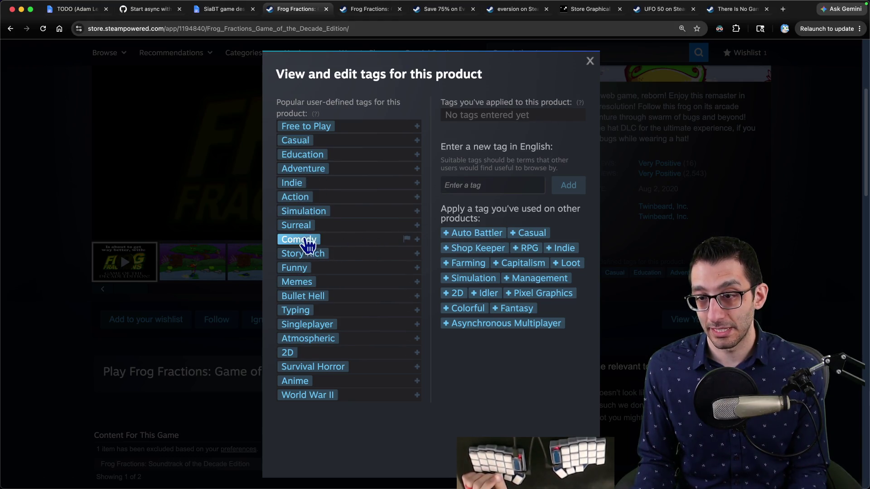
click(591, 62)
scroll(453, 135, up, 2)
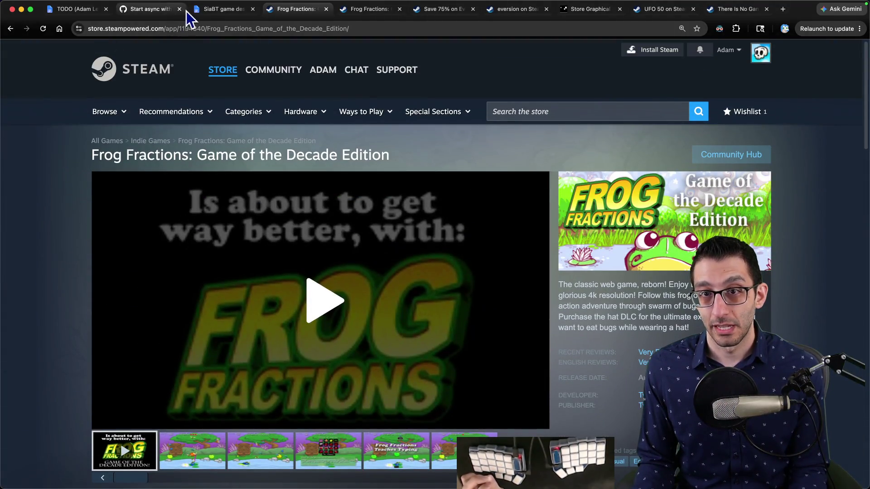
click(214, 9)
Open the Doki Doki Literature Club! Steam page, view all its user tags, then close it.
click(385, 292)
click(407, 310)
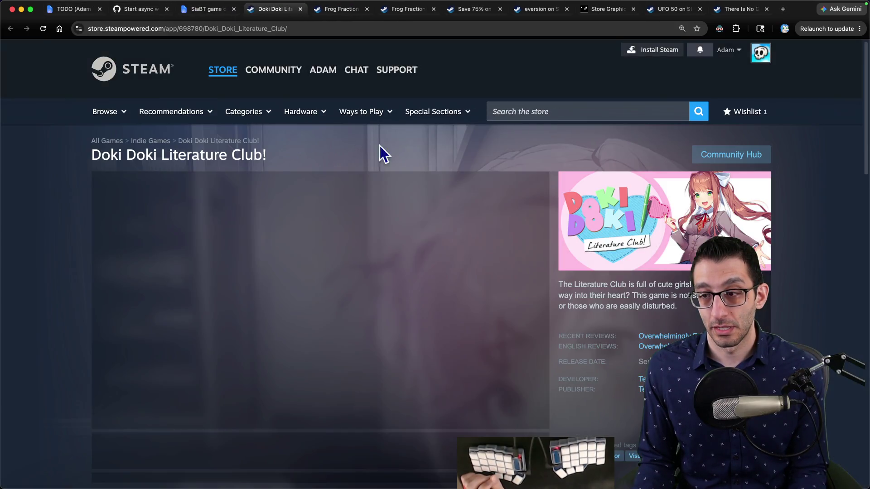
scroll(652, 260, down, 6)
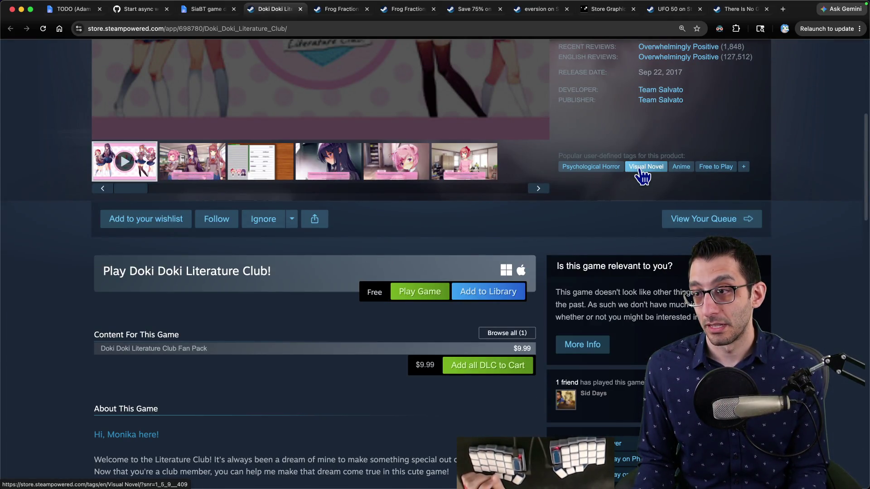
click(743, 167)
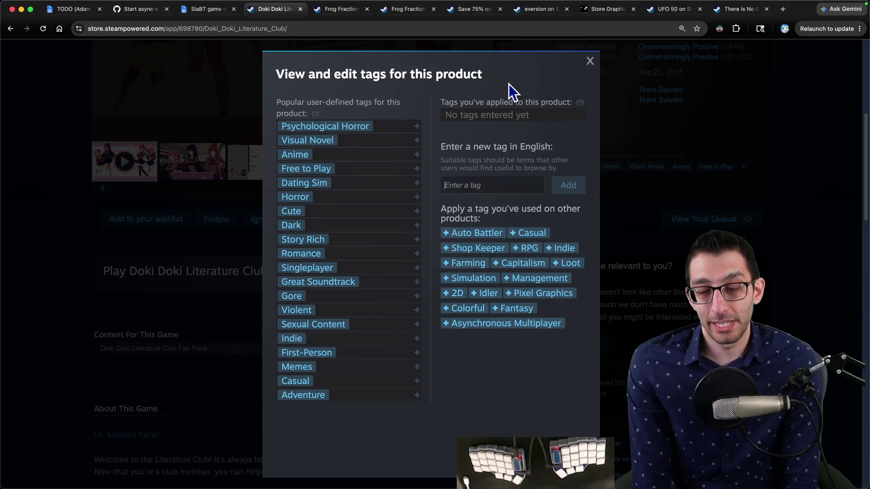
key(super+w)
Add an indented sub-bullet saying this could hurt both platformer enjoyers and platformer haters.
key(ctrl+Tab)
key(ctrl+shift+Tab)
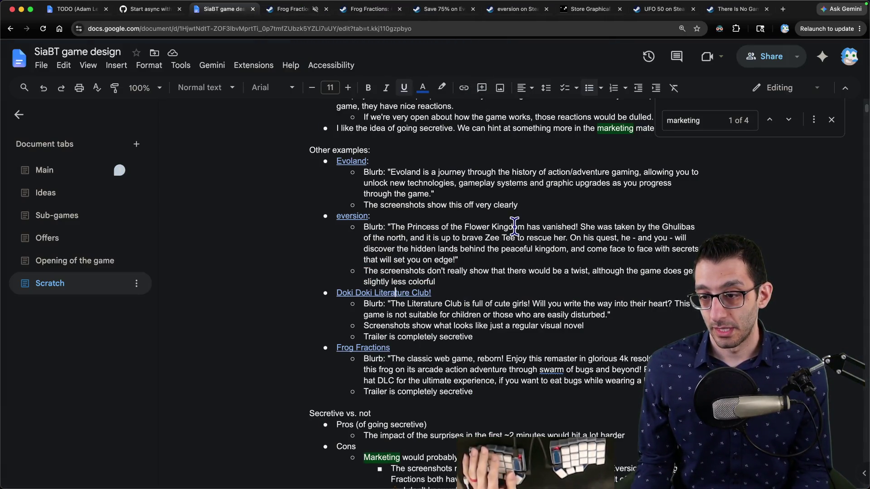
scroll(515, 226, down, 7)
scroll(512, 230, up, 2)
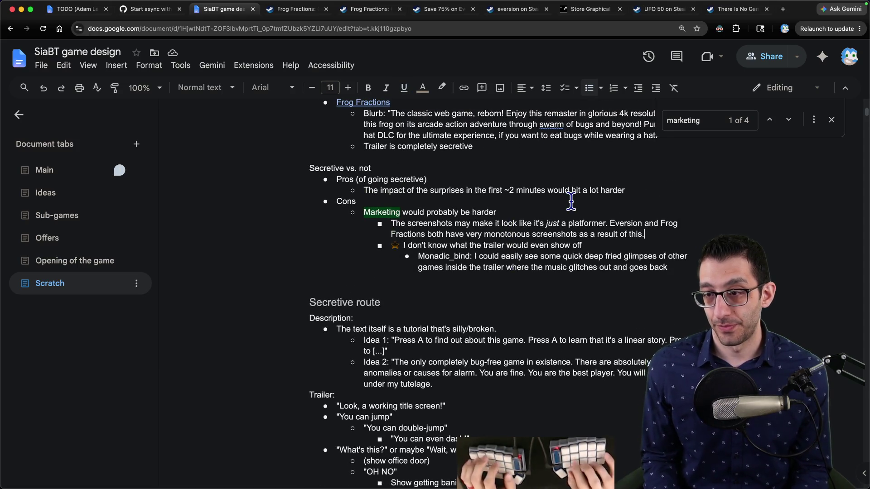
key(Return)
key(Tab)
text(This could hurt in both ways: )
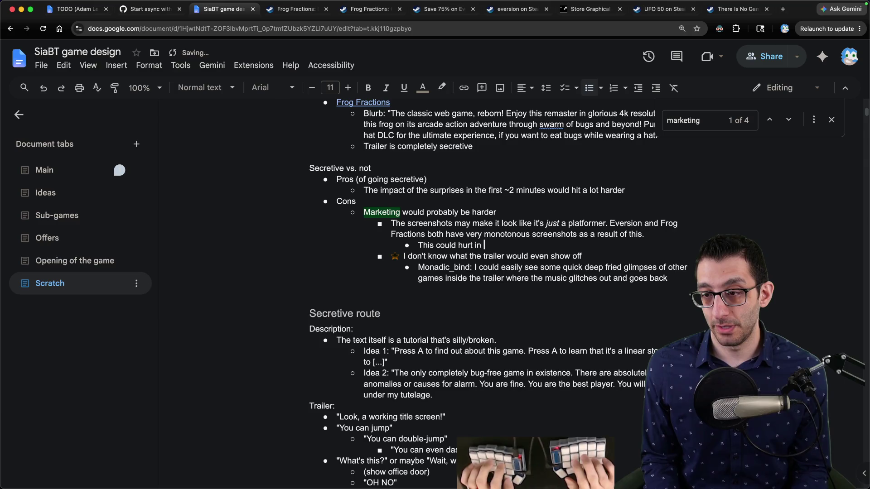
text(a platformer enjoyer may get this expecting a pl)
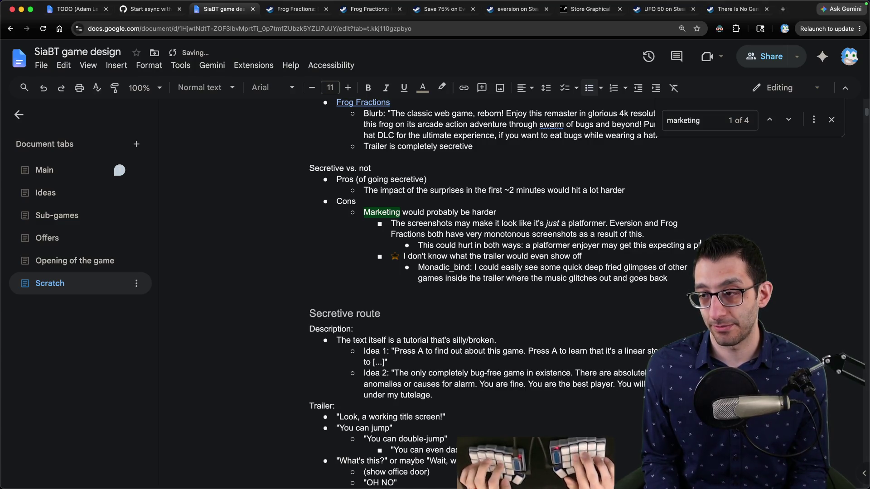
text(atformer)
text( platformer hater may avoid this )
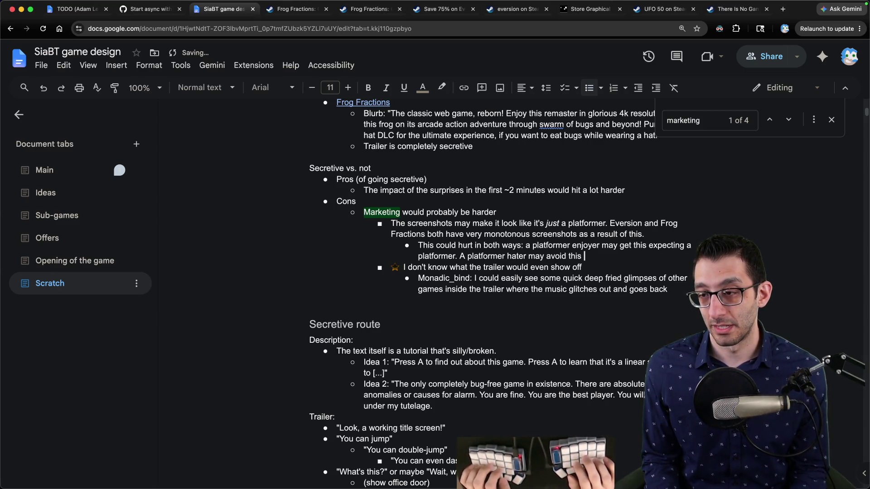
text(expecting the game t)
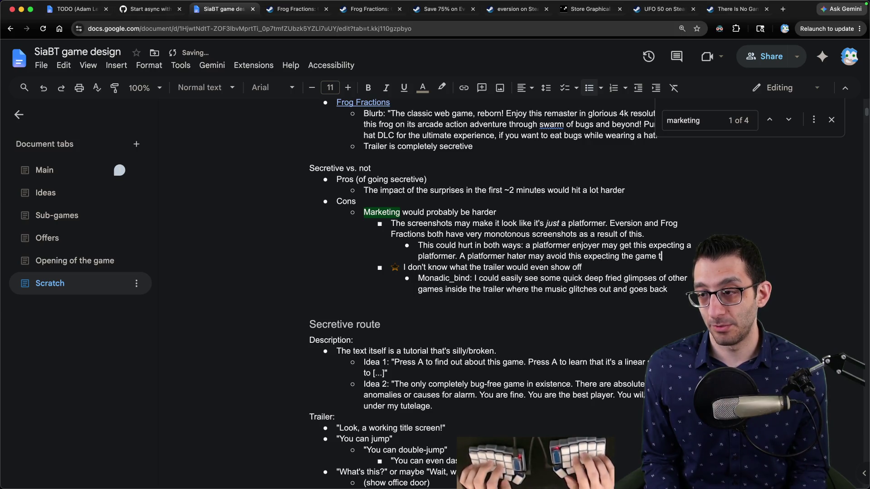
text( be a)
Reword it so an enjoyer 'may get this and be let down', dropping 'expecting a platformer'.
key(BackSpace)
key(BackSpace)
key(BackSpace)
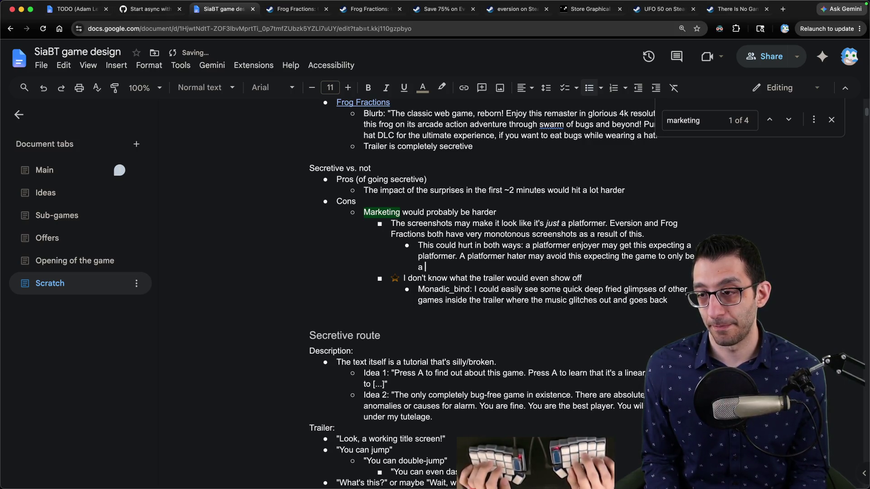
key(alt+BackSpace)
key(alt+BackSpace)
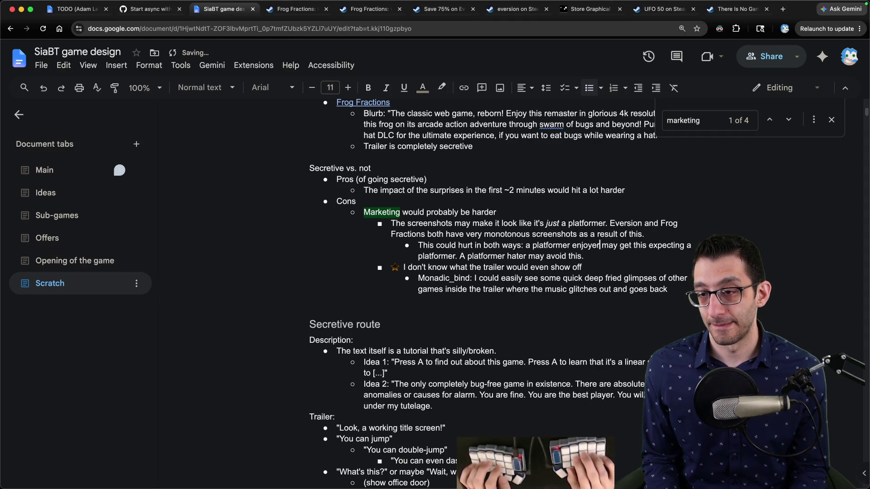
text(nd be let down)
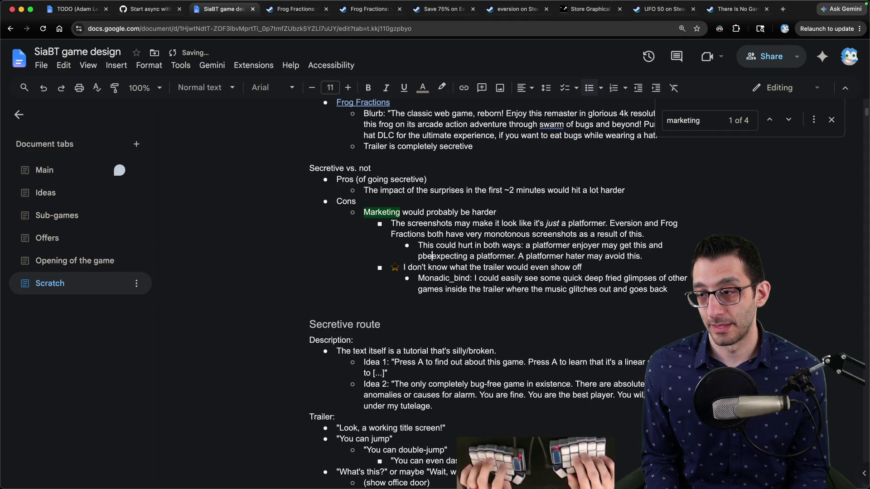
key(alt+Delete)
key(alt+Delete)
key(alt+Delete)
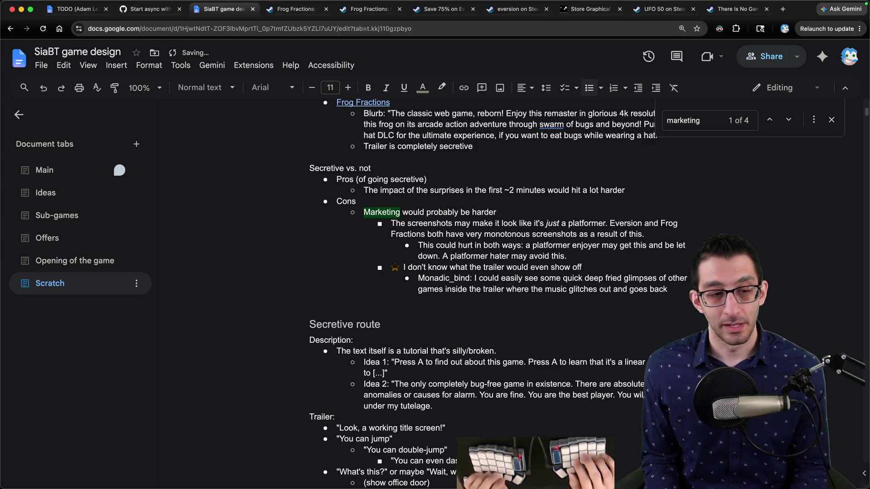
Below the Cons list, ask whether secrecy benefits surprised players more than it turns away prospective customers.
scroll(566, 117, down, 3)
scroll(566, 117, down, 15)
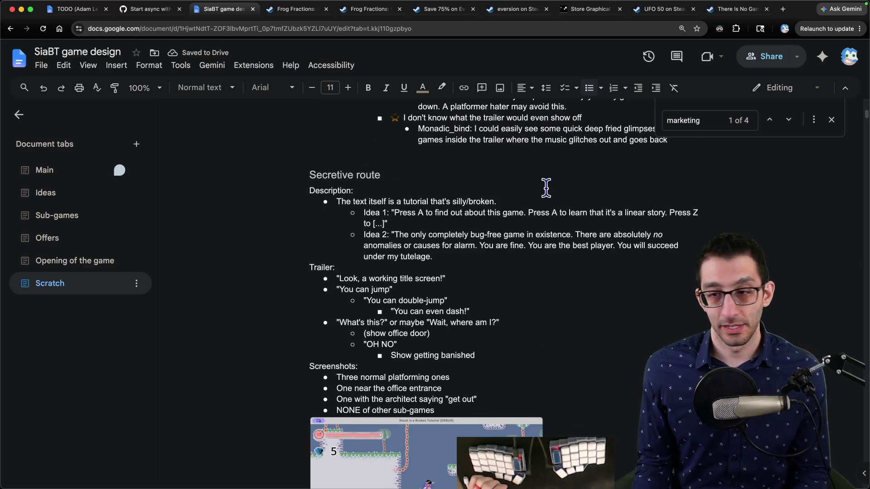
scroll(523, 189, down, 7)
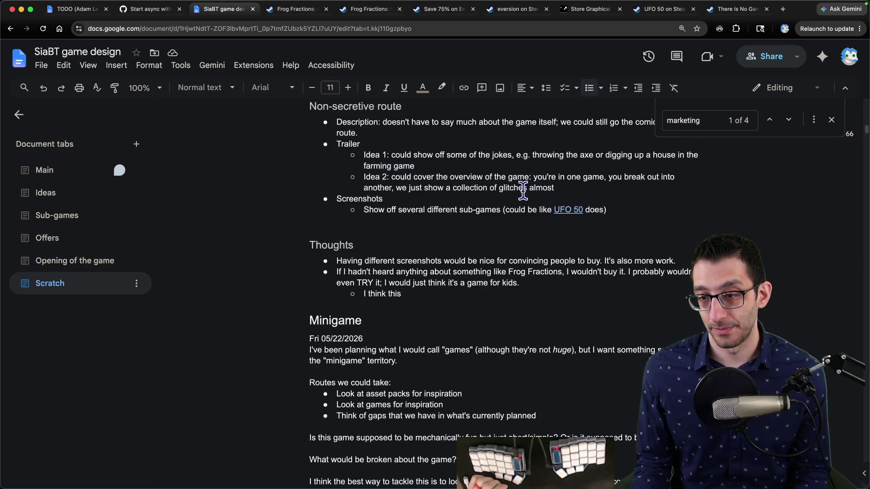
scroll(520, 190, up, 18)
scroll(520, 190, up, 15)
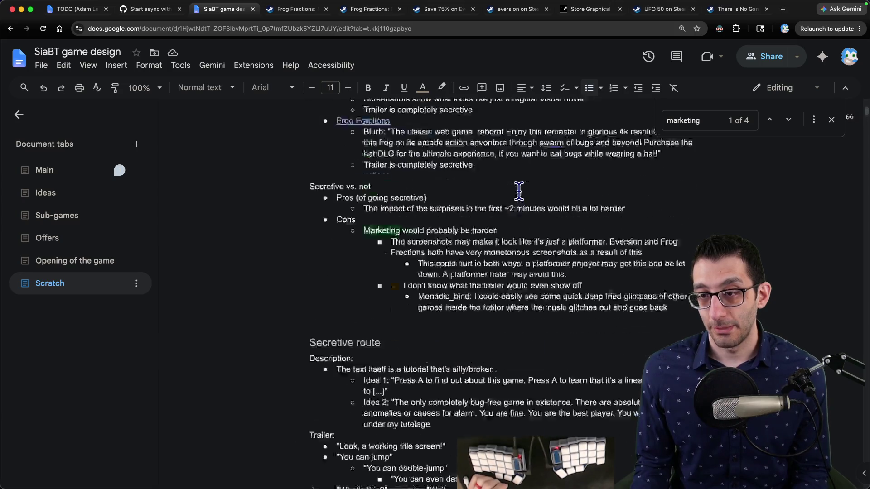
scroll(519, 189, down, 7)
click(436, 259)
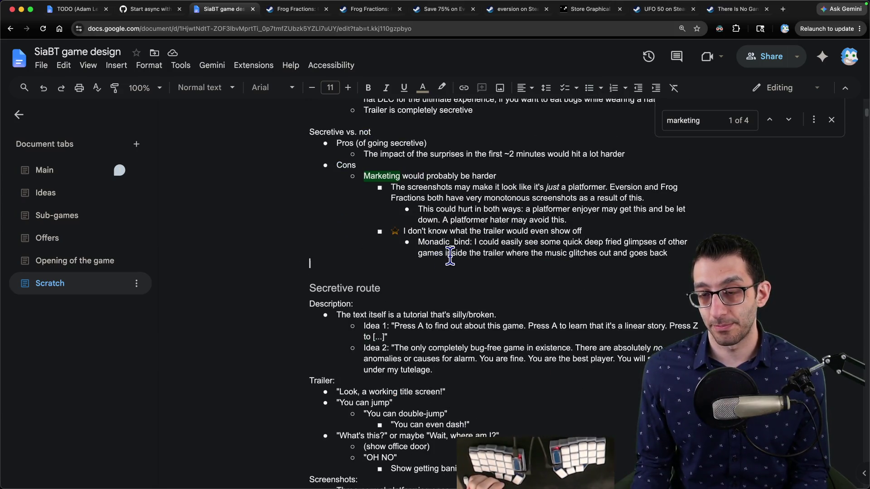
key(Return)
key(Return)
key(Up)
text(Is being s)
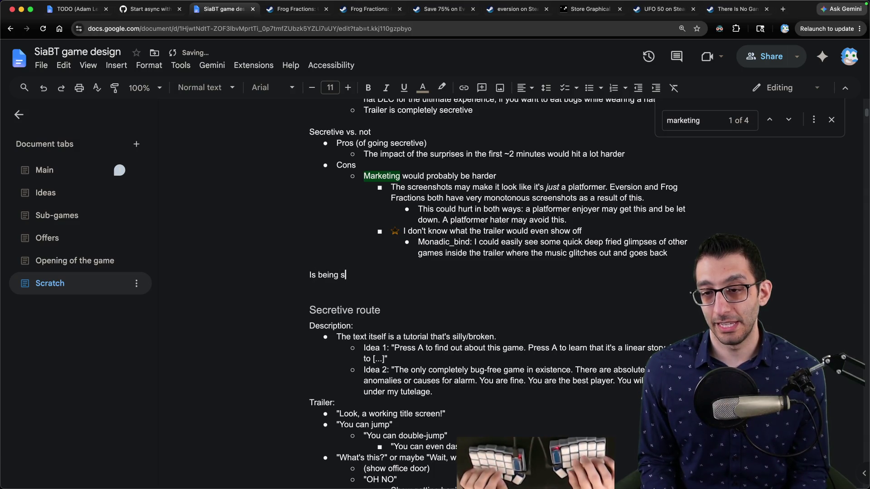
text(ecretive going to benefit the )
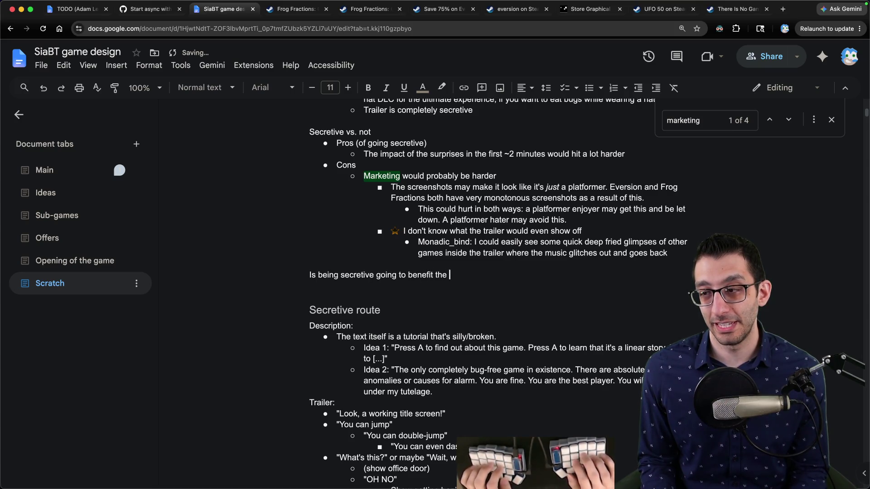
text(surprise)
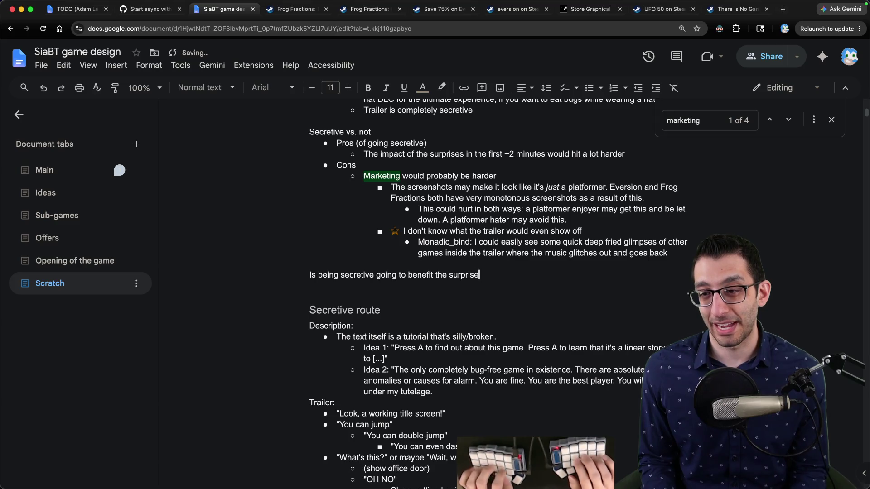
text(d players more than it will hurt by)
key(BackSpace)
key(BackSpace)
key(BackSpace)
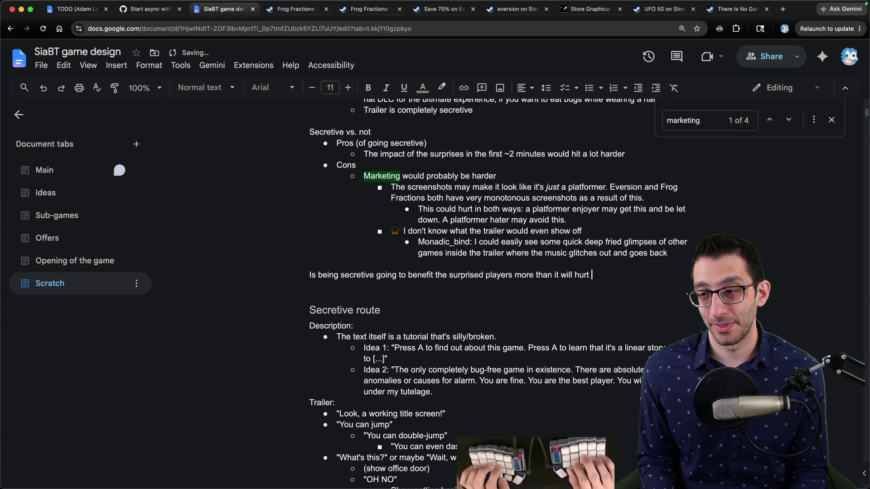
key(BackSpace)
key(BackSpace)
key(BackSpace)
text(turn away)
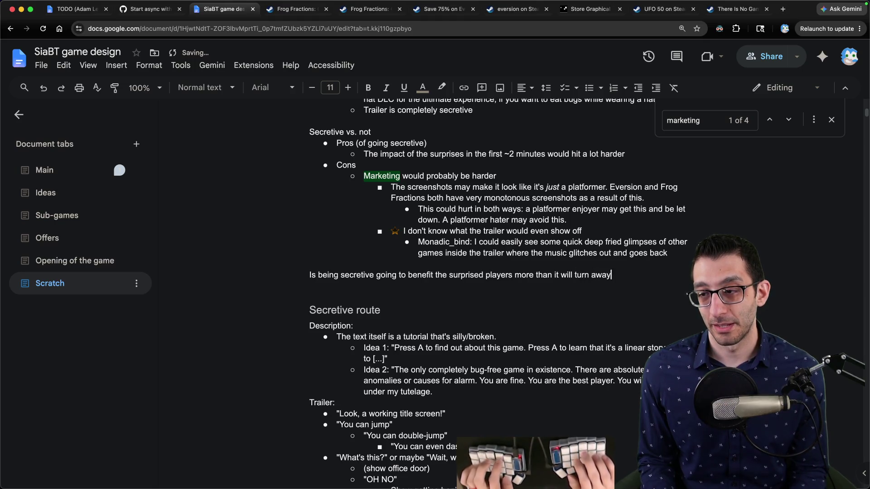
text( prospe)
text(ctive cust)
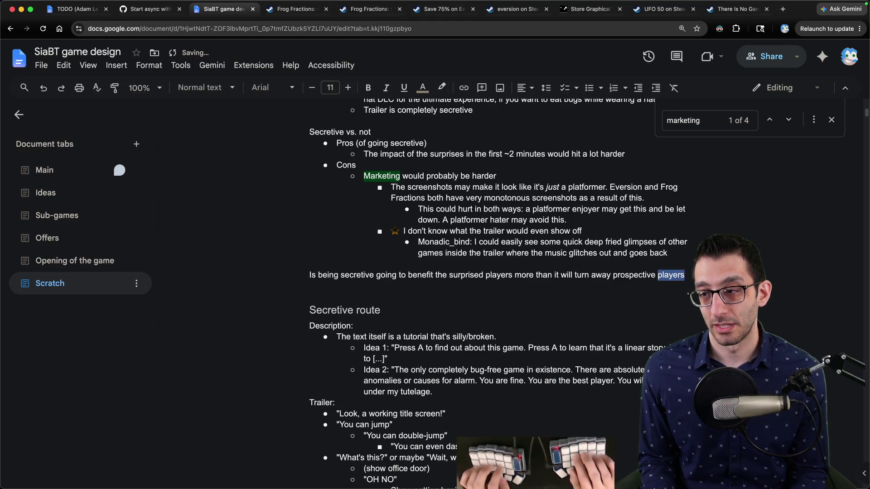
text(omers?)
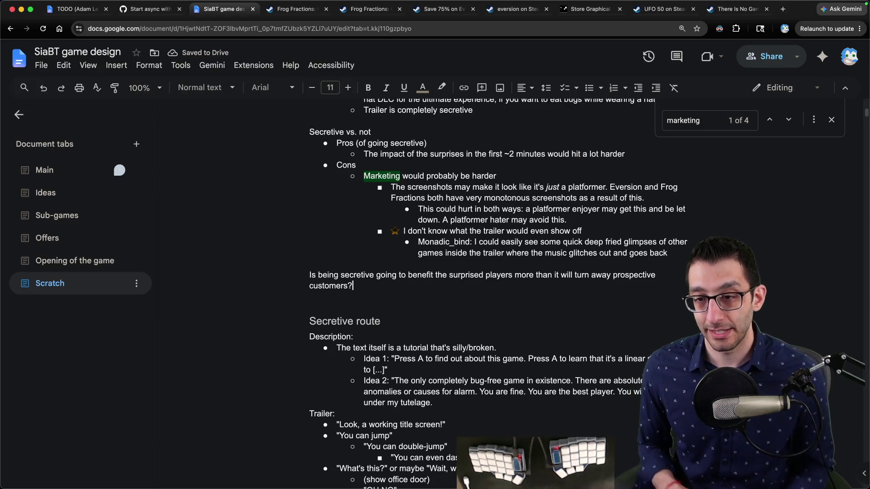
Add questions on how much foreknowledge undermines the game, then cut the whole paragraph.
text(How much does it )
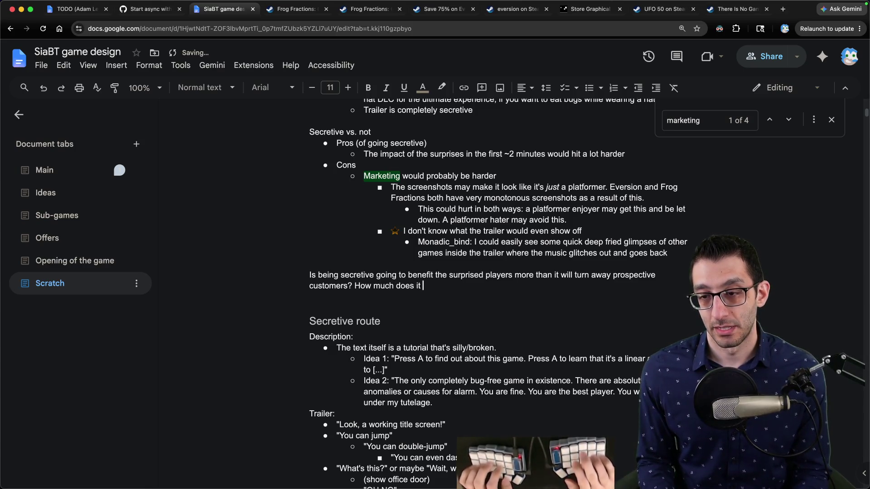
text(undermine the game to kn)
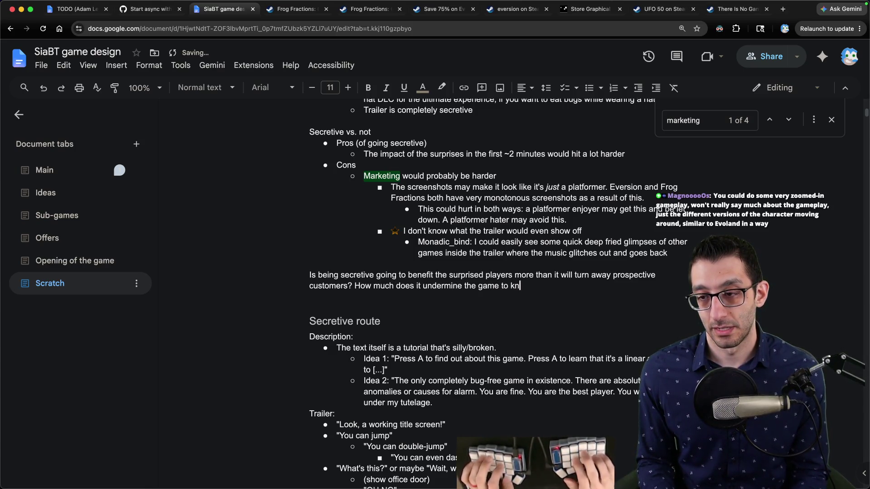
text(ow about it ahead of time?)
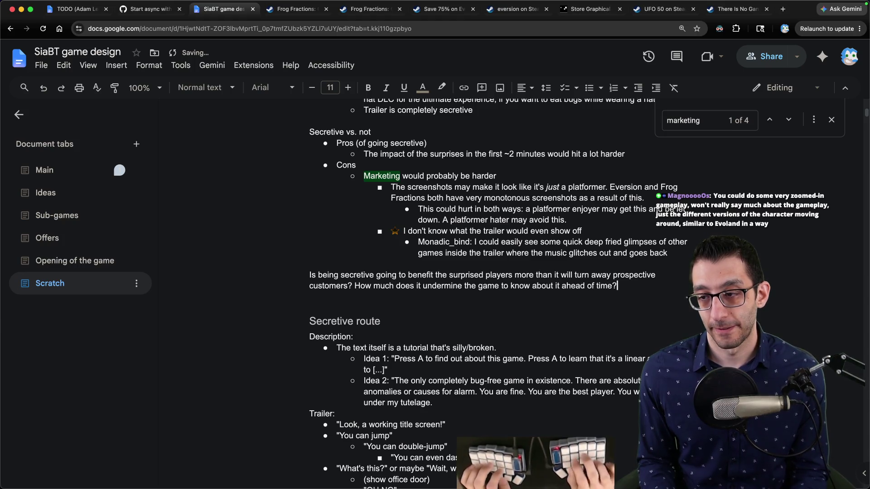
text( How muc)
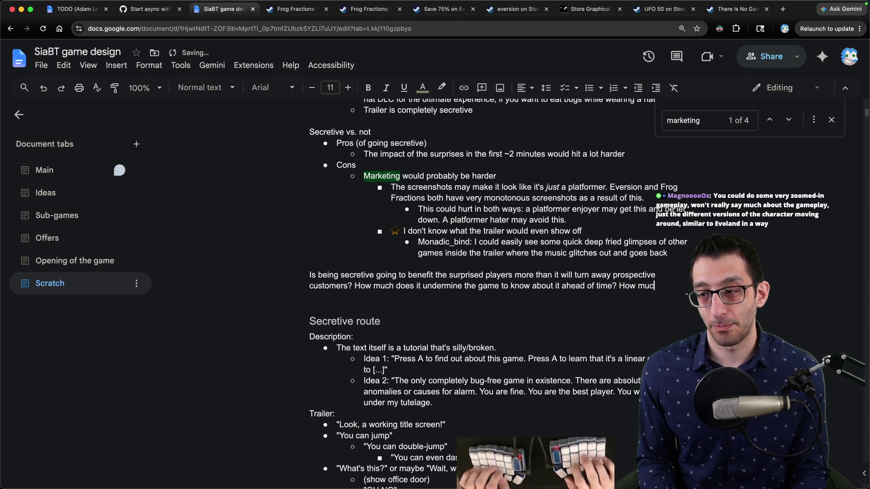
text(h do we need to share?)
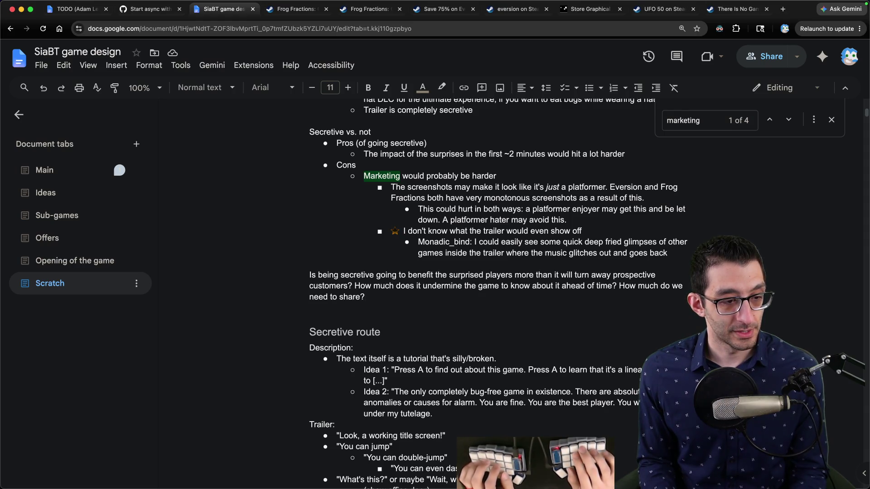
key(shift+Up)
key(shift+Up)
key(shift+Up)
key(BackSpace)
key(Down)
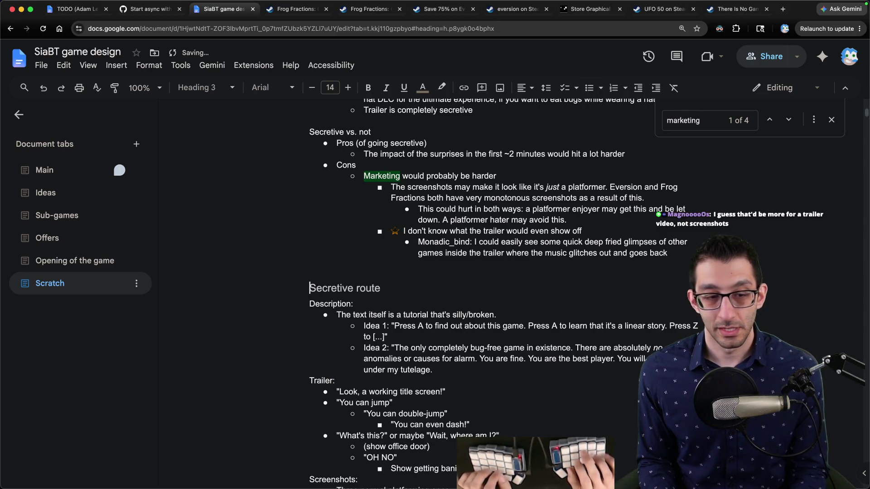
Paste the secrecy questions paragraph in Thoughts, right after the 'I think this' bullet.
key(Down)
scroll(521, 255, down, 20)
scroll(516, 257, up, 10)
scroll(516, 256, down, 4)
click(442, 278)
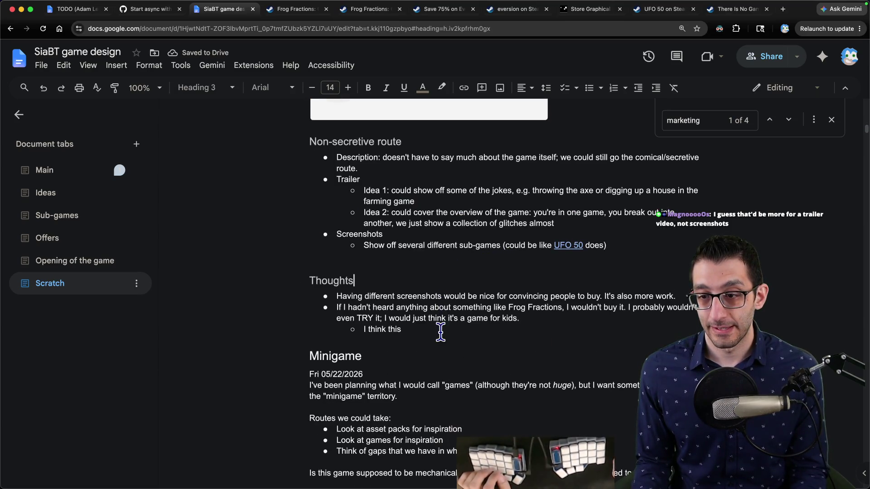
click(440, 333)
key(Return)
key(Return)
key(Return)
text(Is being secretive going to benefit the surprised players more than it will turn away prospective customers? How much does it undermine the game to know about it ahead of time? How much do we need to share?)
scroll(509, 305, down, 3)
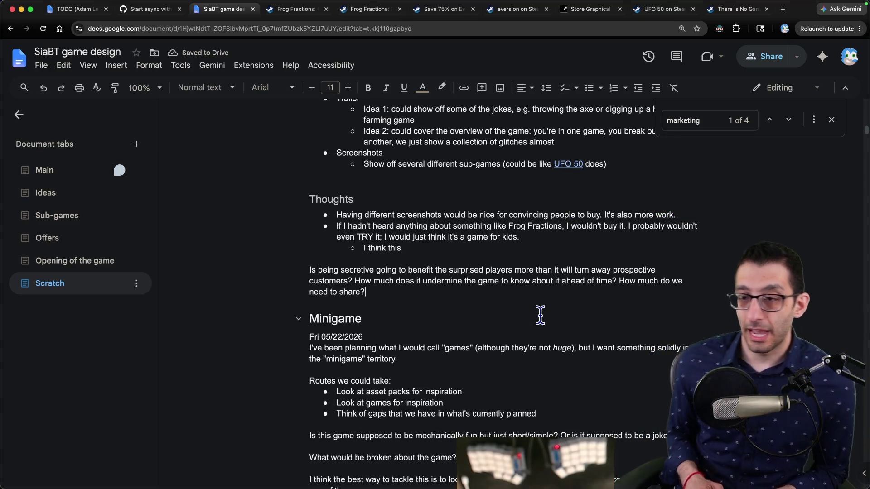
key(Return)
key(Return)
key(Return)
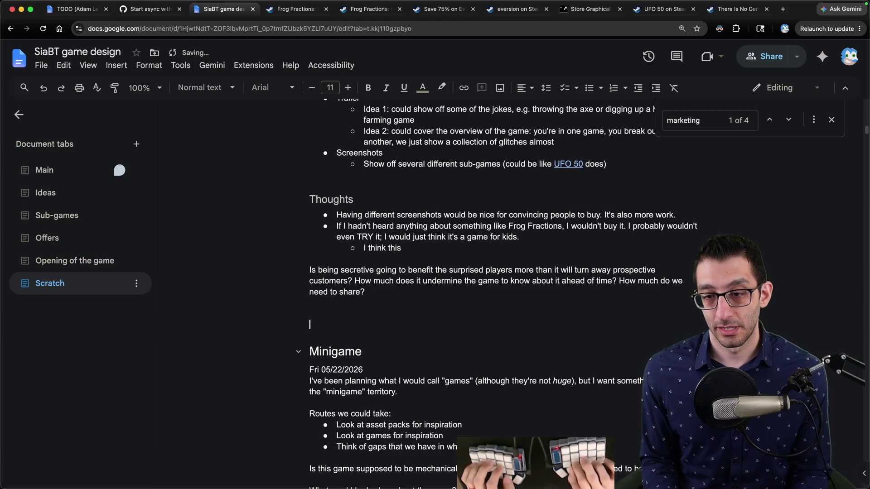
Type 'I want there to at least be some mystery.' with 'some' in italics.
key(BackSpace)
text(I want there to at least be)
key(super+i)
text(some)
key(super+i)
text(mystery.)
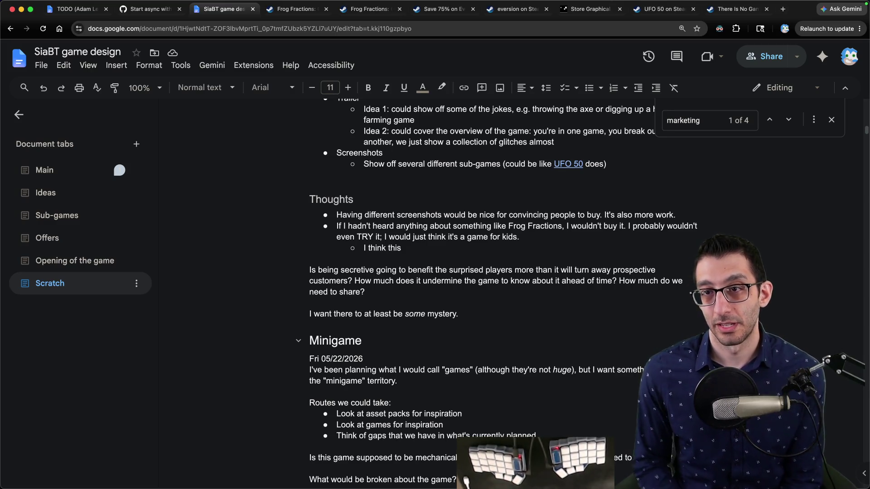
scroll(634, 354, up, 15)
scroll(462, 252, down, 4)
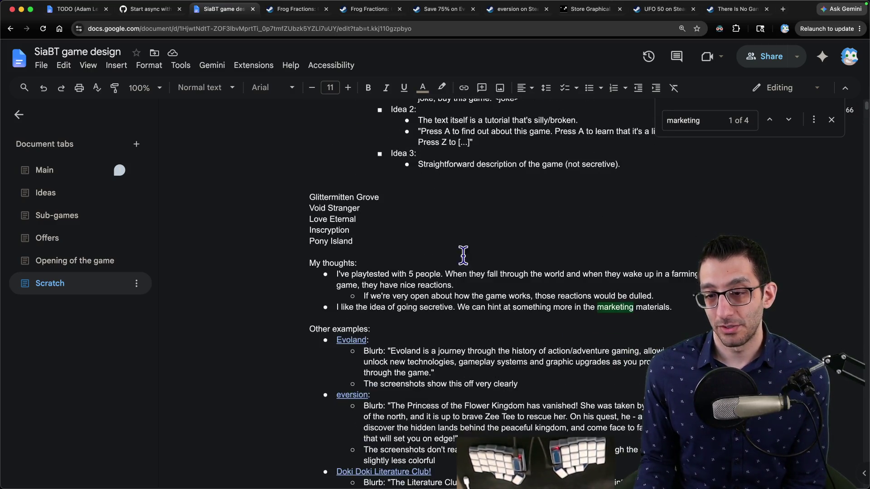
click(374, 360)
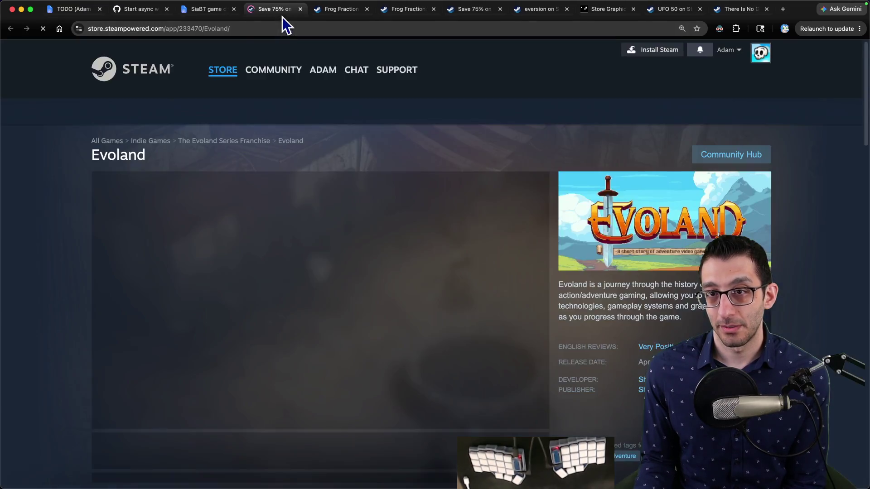
key(super+w)
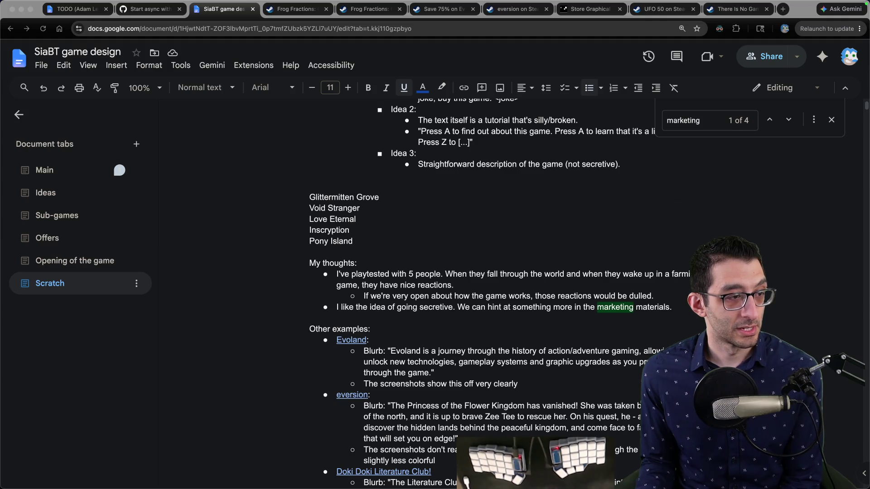
After 'some mystery.', add that this could come through the blurb, trailer, screenshots, or full description.
click(411, 259)
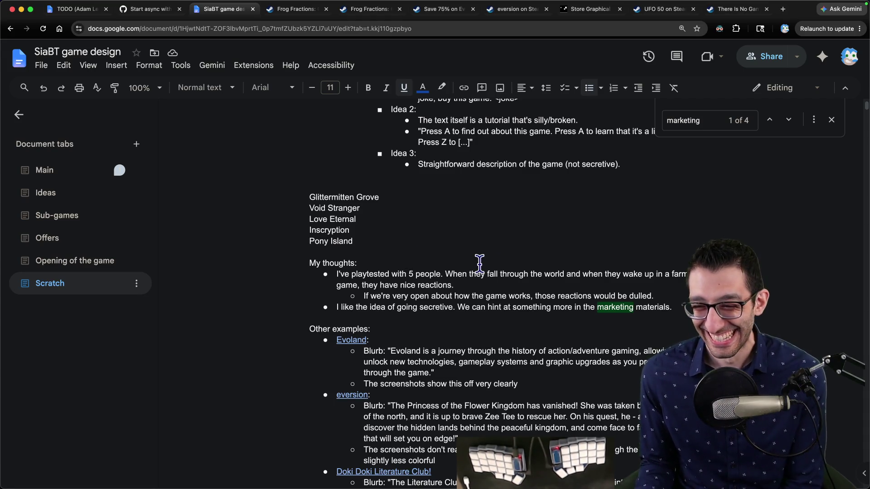
scroll(502, 272, up, 1)
scroll(509, 275, up, 4)
click(636, 233)
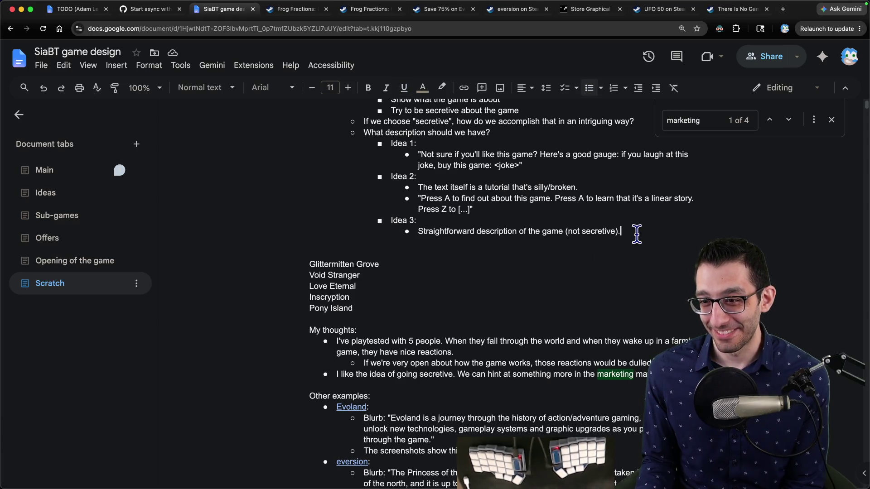
scroll(620, 247, up, 2)
scroll(620, 247, down, 20)
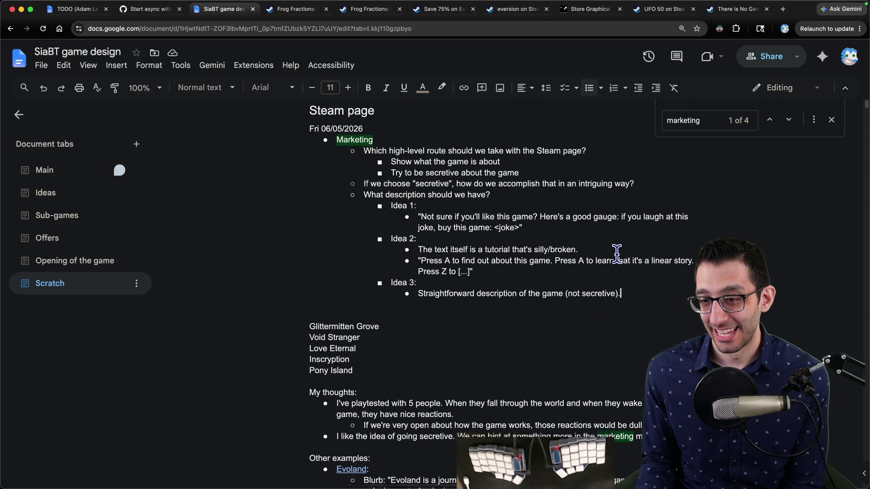
scroll(598, 256, down, 20)
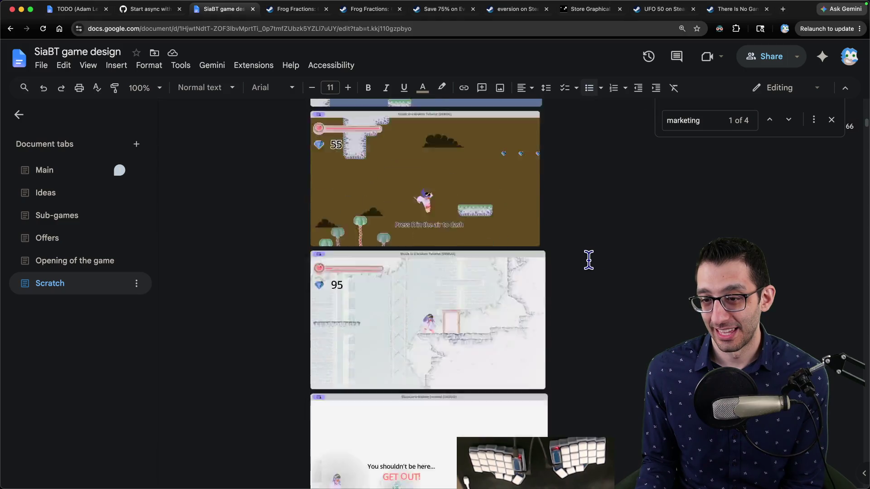
scroll(450, 314, down, 4)
click(458, 285)
text(W)
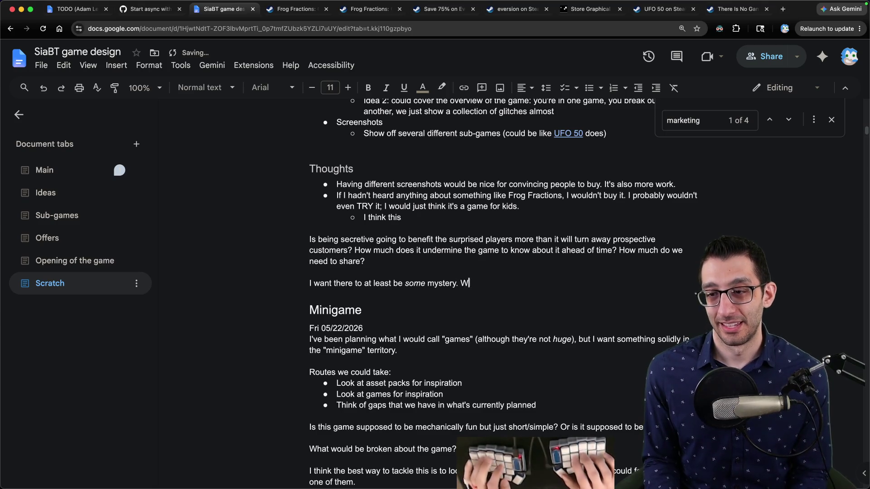
text(e could accomplish this)
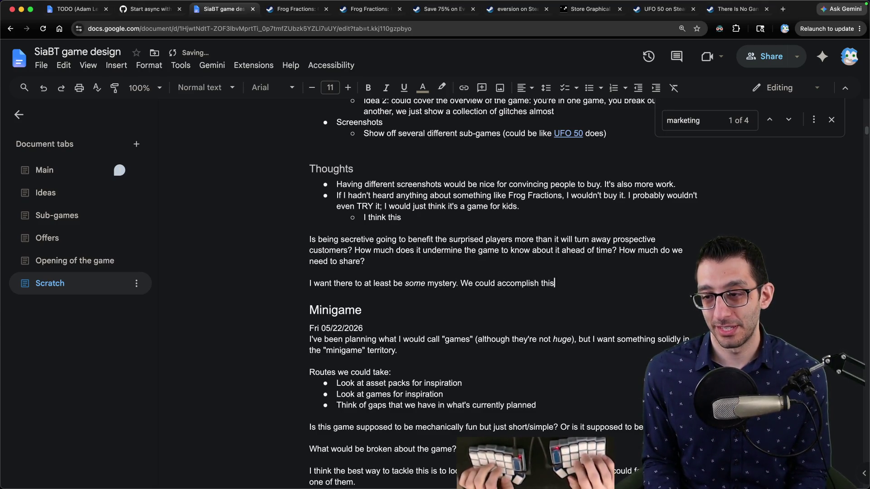
text( through the blurb, the)
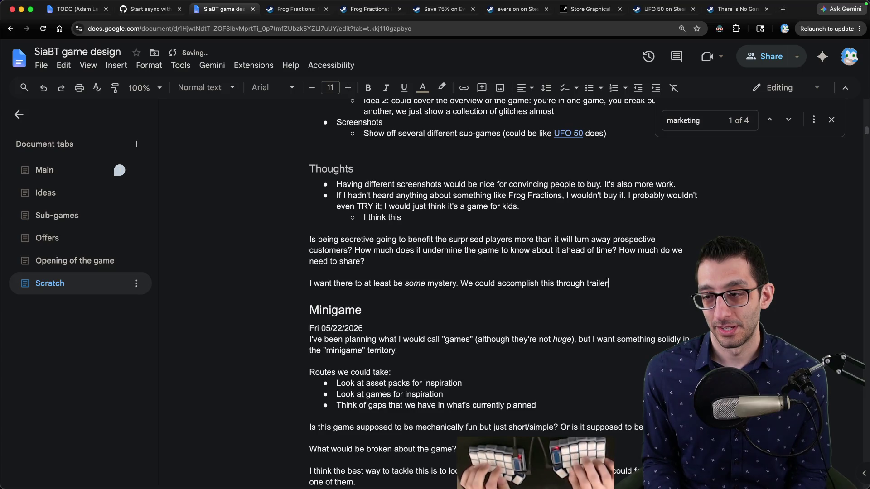
text( trailer, the screenshots, )
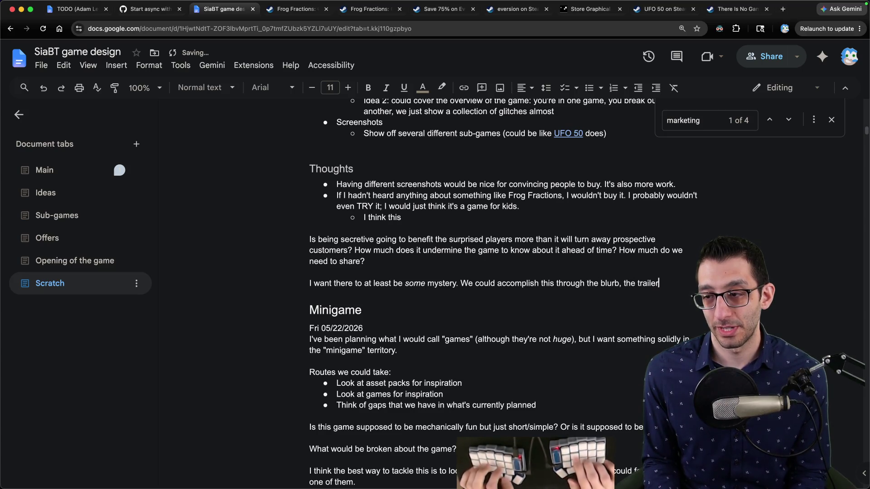
text(or the full description)
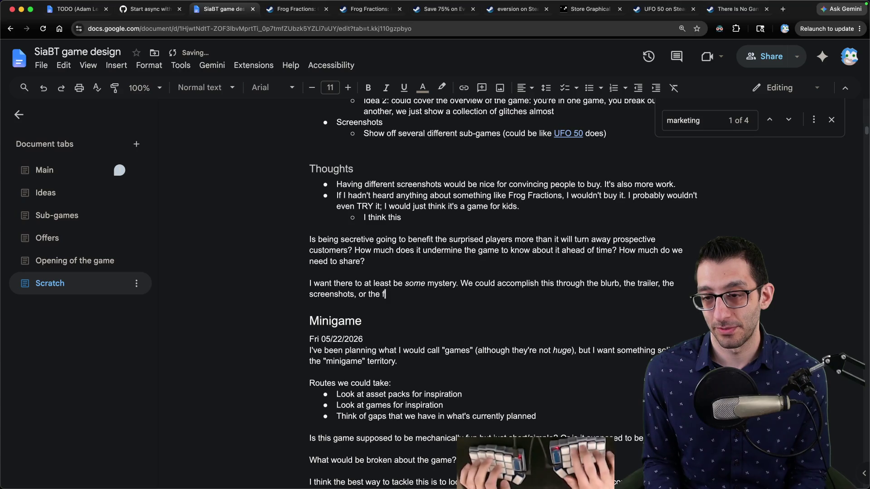
key(ctrl+t)
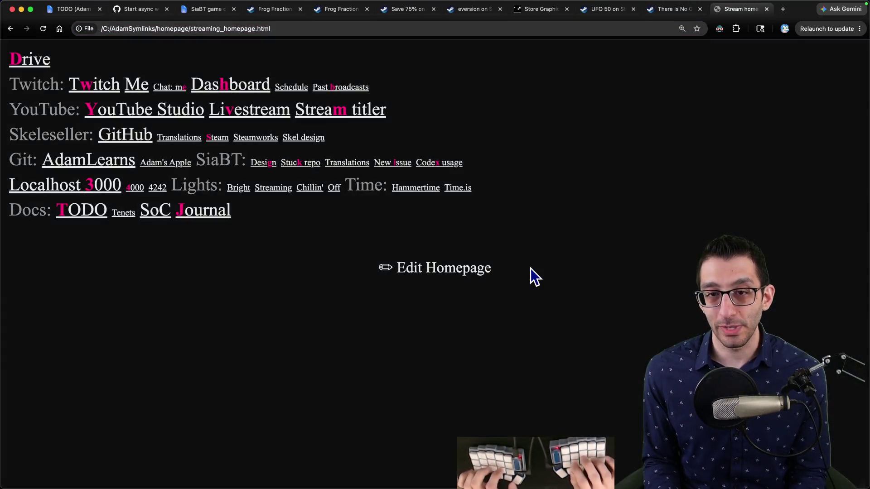
Open the Skeleseller Steam store page and expand its full description.
key(s)
scroll(414, 247, down, 20)
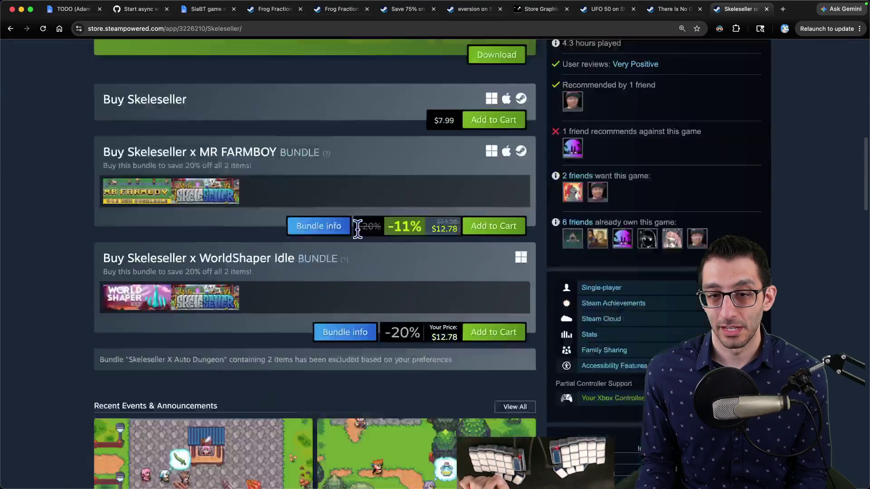
scroll(244, 231, down, 4)
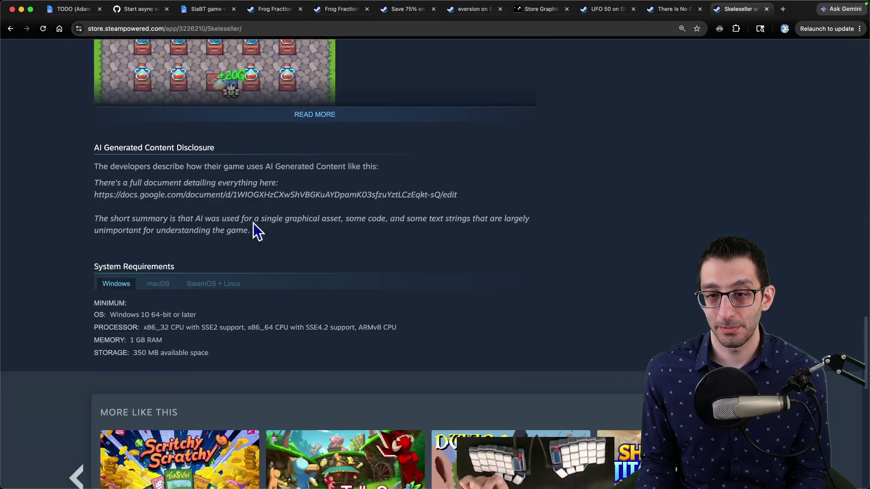
scroll(290, 253, up, 5)
click(322, 297)
scroll(226, 263, down, 7)
scroll(163, 226, down, 6)
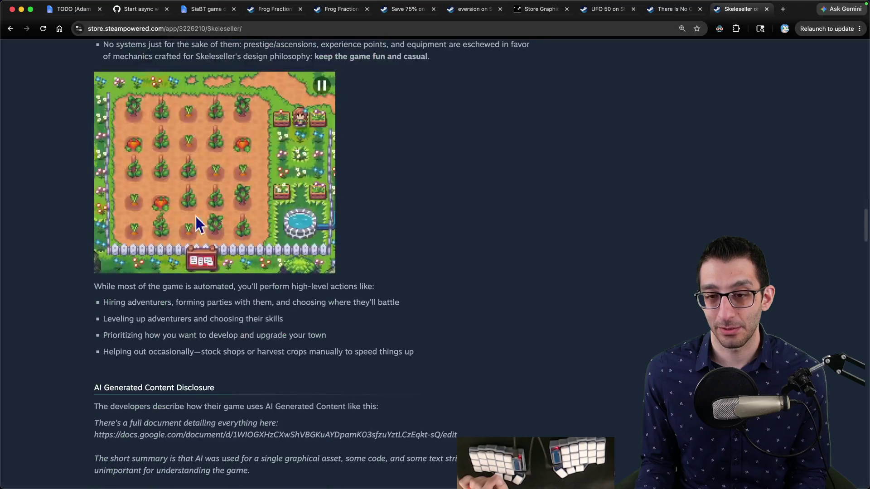
scroll(217, 204, down, 3)
scroll(329, 218, up, 20)
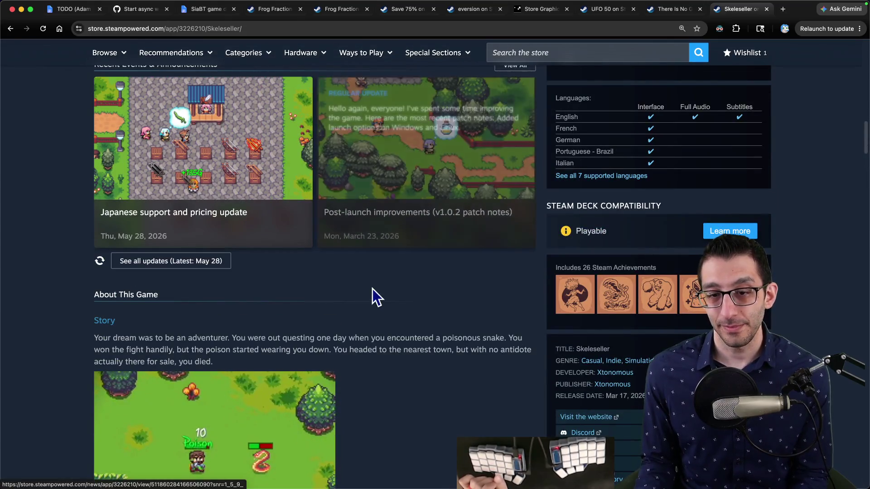
scroll(384, 267, down, 4)
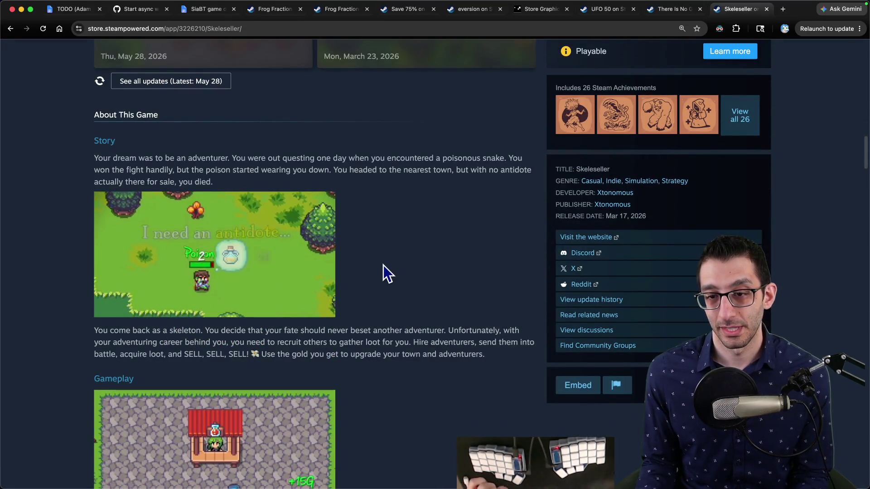
Glance at the TODO and SiaBT design documents, then return to the Skeleseller page.
key(super+1)
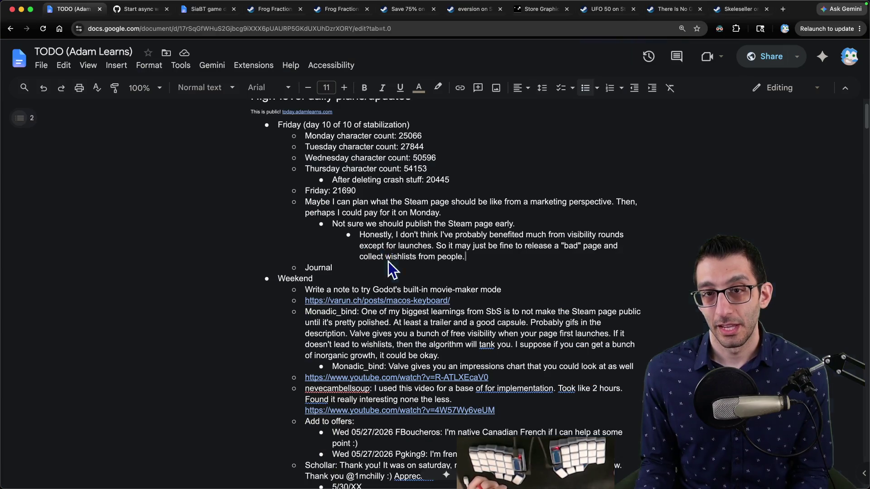
key(ctrl+shift+Tab)
key(ctrl+shift+Tab)
key(ctrl+shift+Tab)
click(228, 28)
click(228, 17)
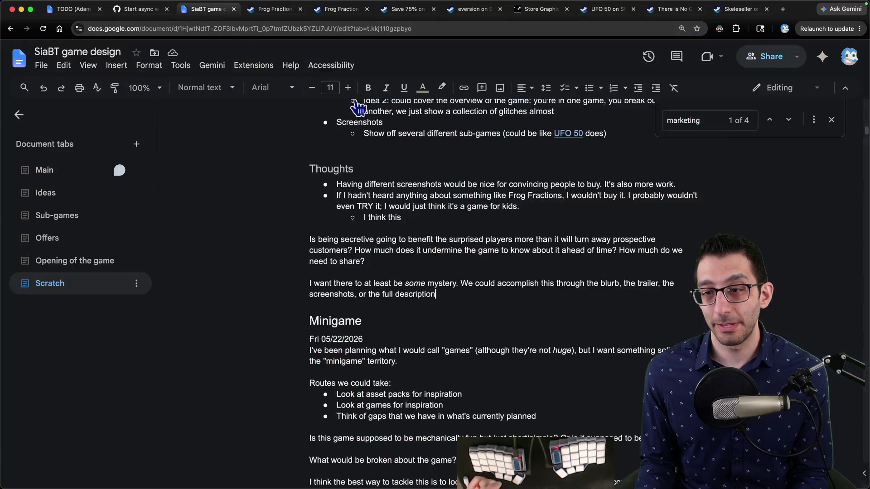
click(736, 18)
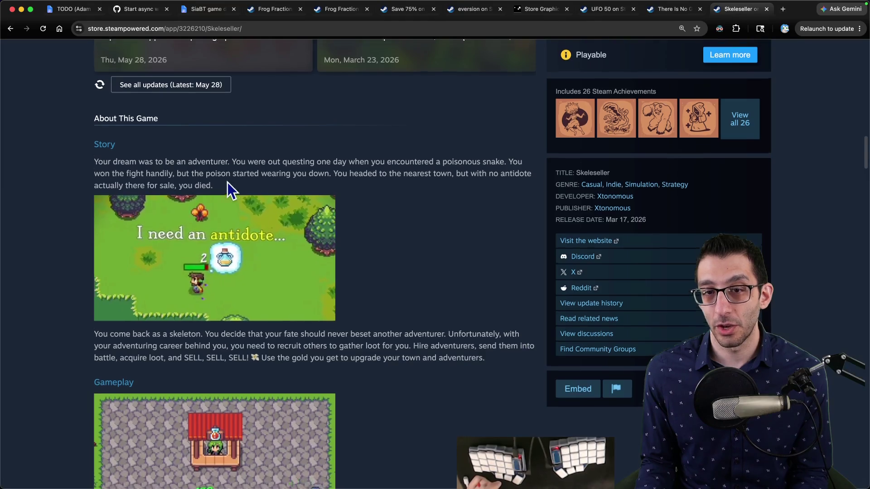
Select Skeleseller's Story paragraph and short description, then switch to the TODO document.
scroll(91, 317, up, 3)
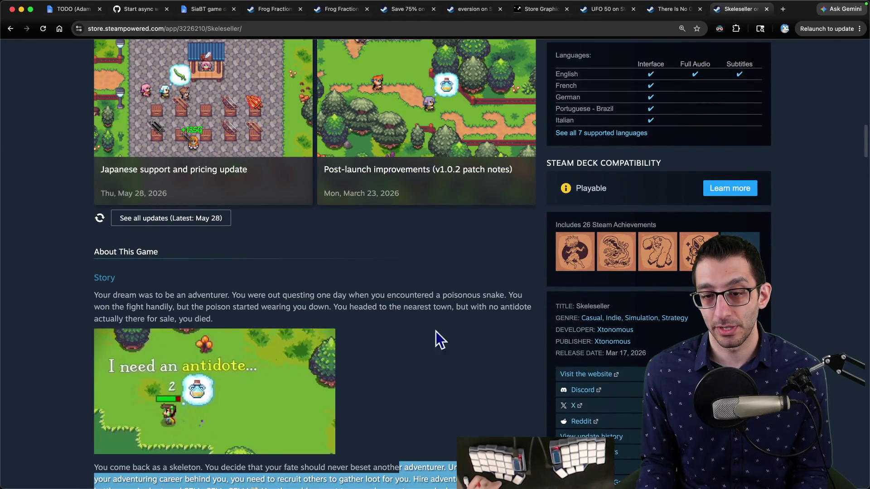
mouse_move(98, 295)
mouse_down()
mouse_move(334, 308)
mouse_move(379, 332)
mouse_up()
scroll(180, 149, down, 4)
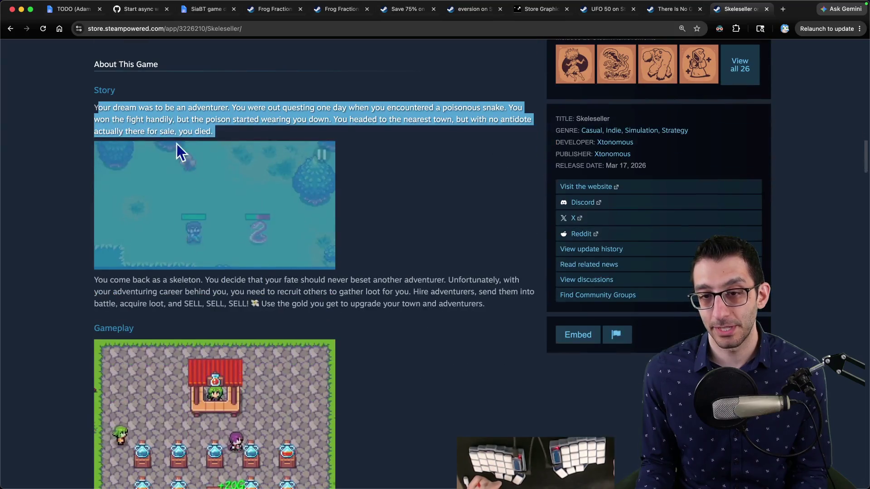
scroll(188, 214, down, 4)
scroll(227, 324, down, 3)
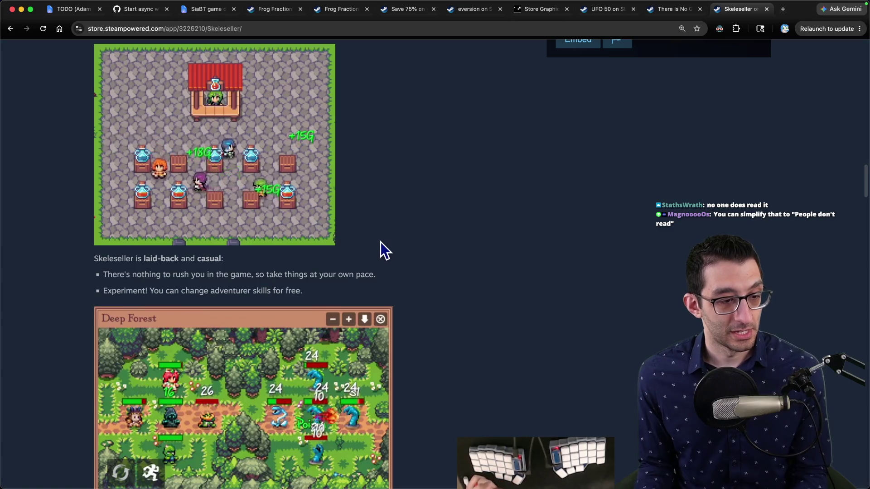
scroll(386, 239, up, 20)
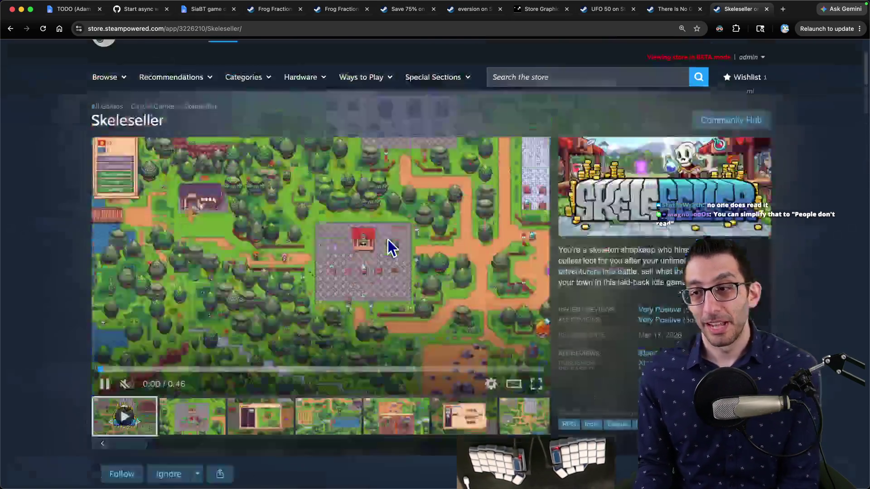
scroll(442, 244, down, 2)
mouse_move(657, 326)
mouse_down()
mouse_move(567, 199)
mouse_move(689, 238)
mouse_up()
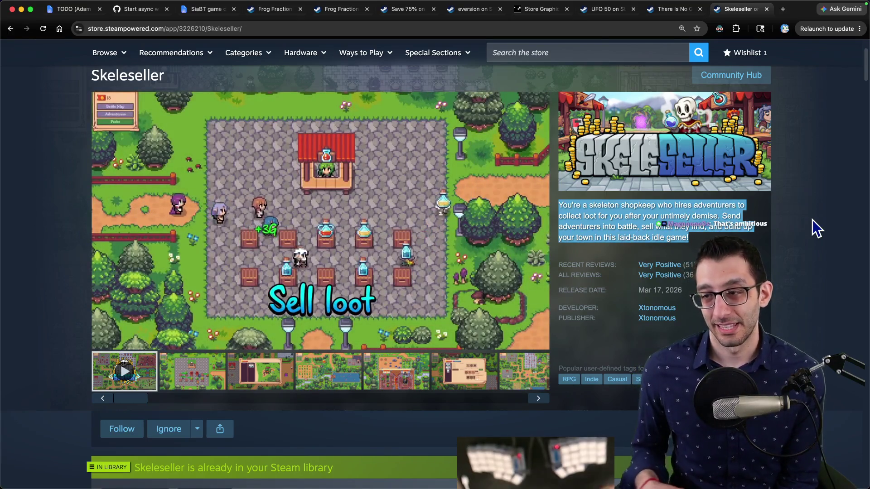
mouse_move(138, 235)
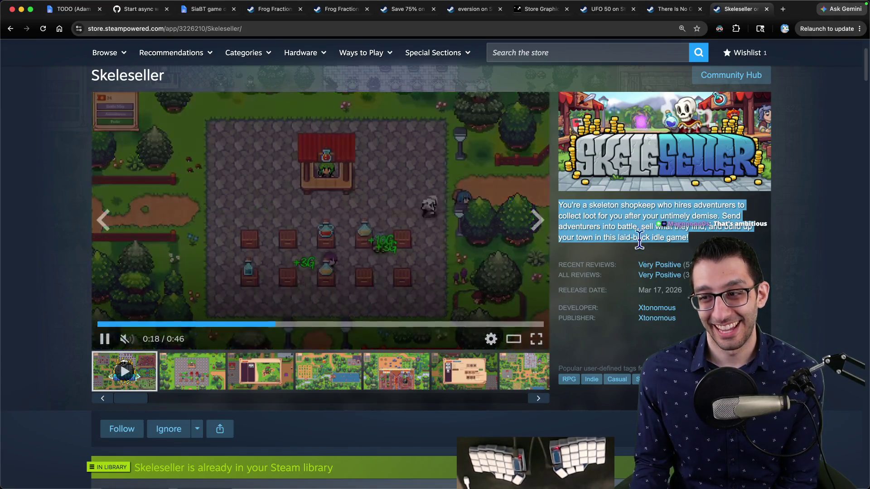
drag(560, 205, 721, 235)
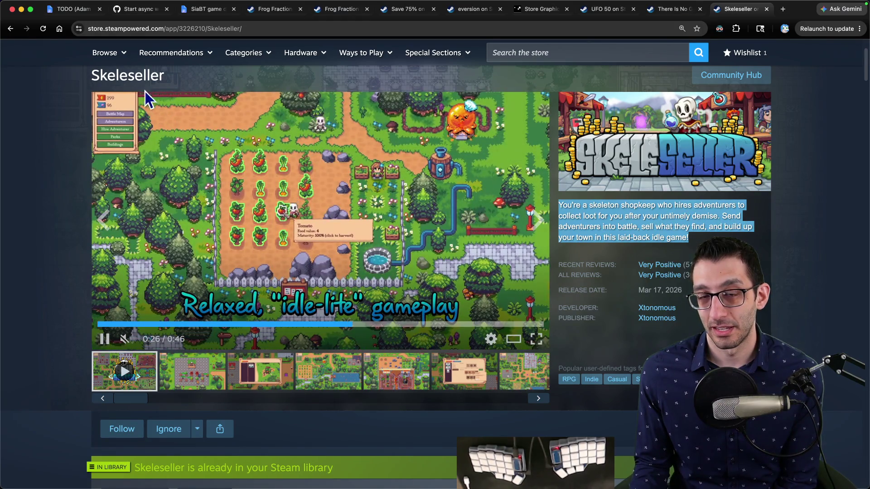
click(75, 11)
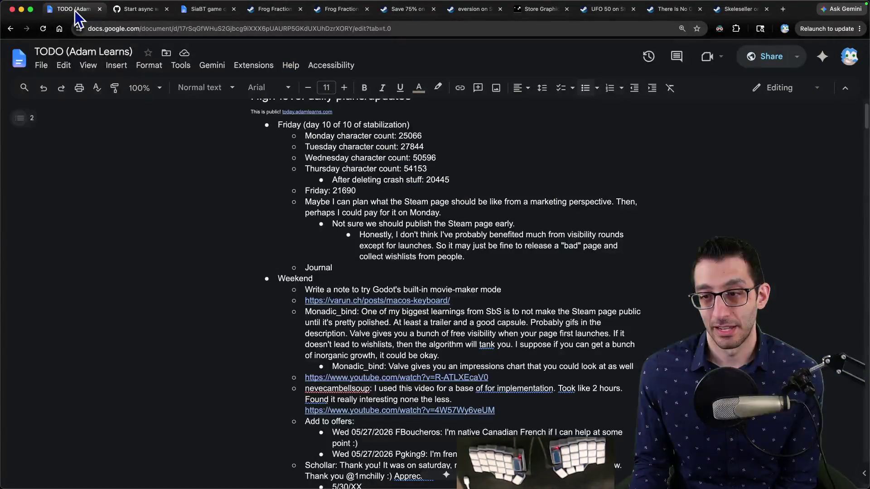
key(ctrl+Tab)
key(ctrl+Tab)
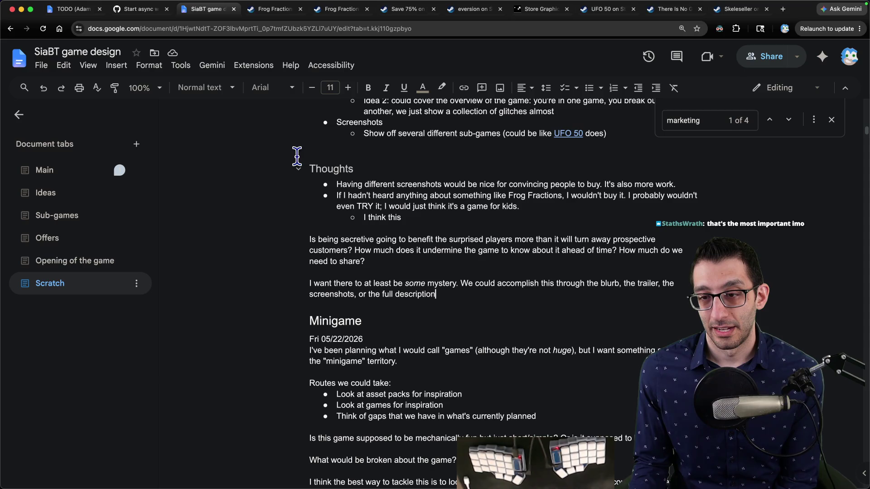
scroll(354, 194, down, 10)
scroll(524, 230, up, 2)
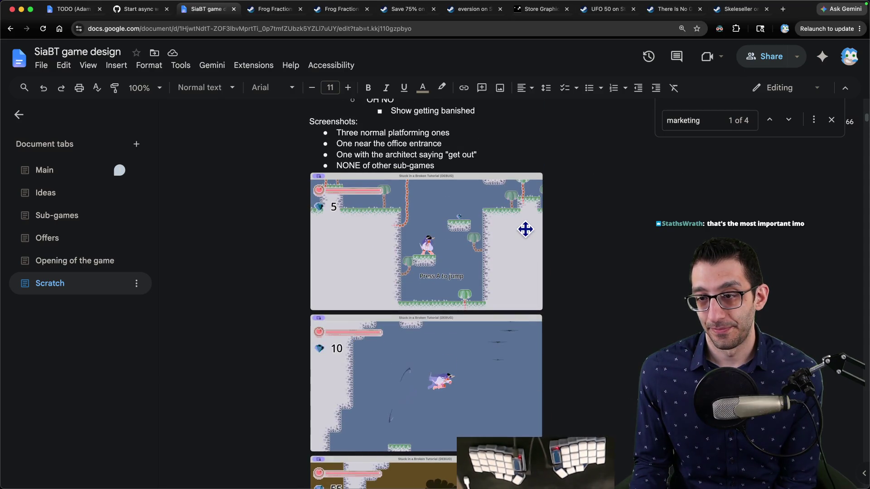
click(719, 28)
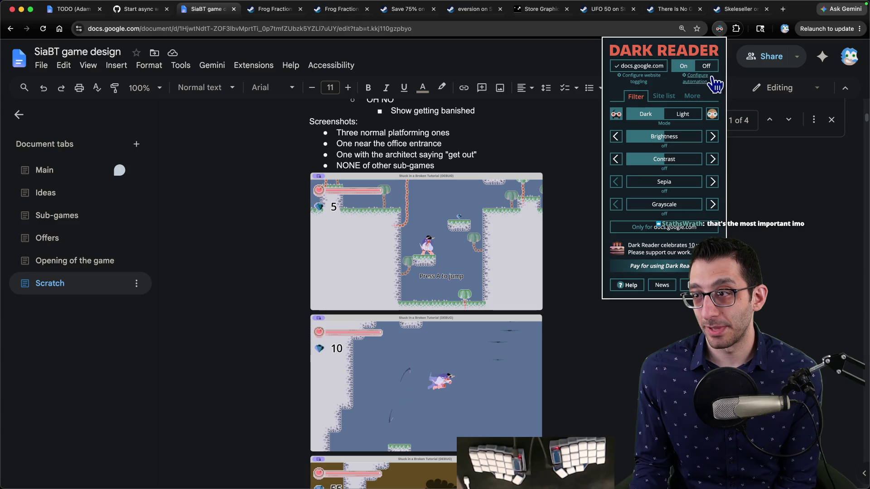
click(647, 68)
click(457, 238)
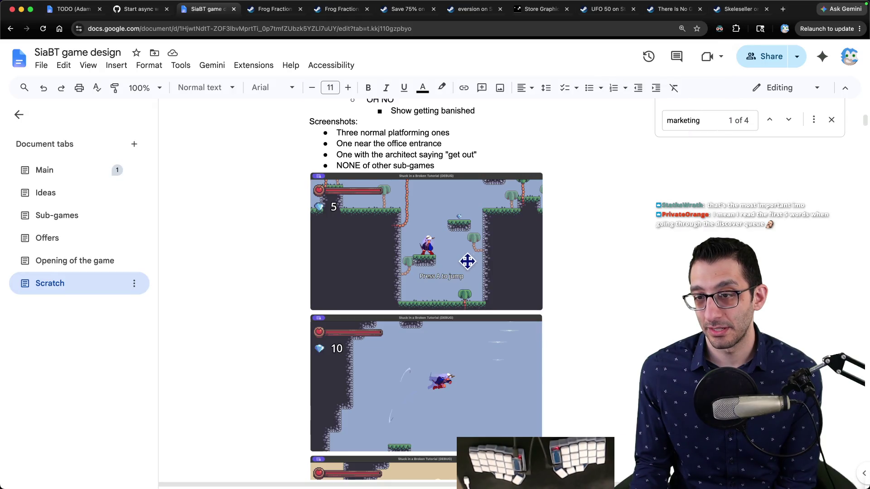
scroll(504, 236, down, 2)
scroll(559, 220, down, 7)
scroll(553, 219, up, 2)
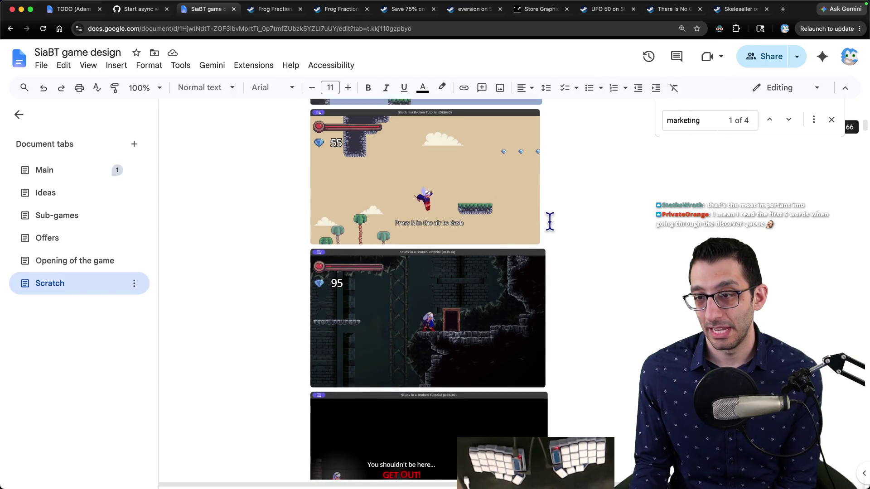
scroll(495, 214, down, 4)
scroll(518, 219, up, 3)
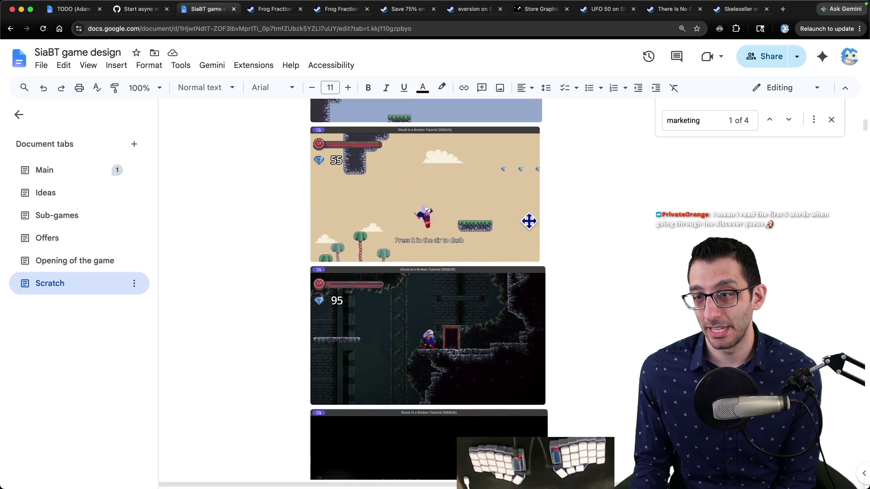
scroll(534, 220, down, 1)
scroll(532, 220, up, 12)
scroll(476, 228, down, 5)
scroll(466, 204, down, 7)
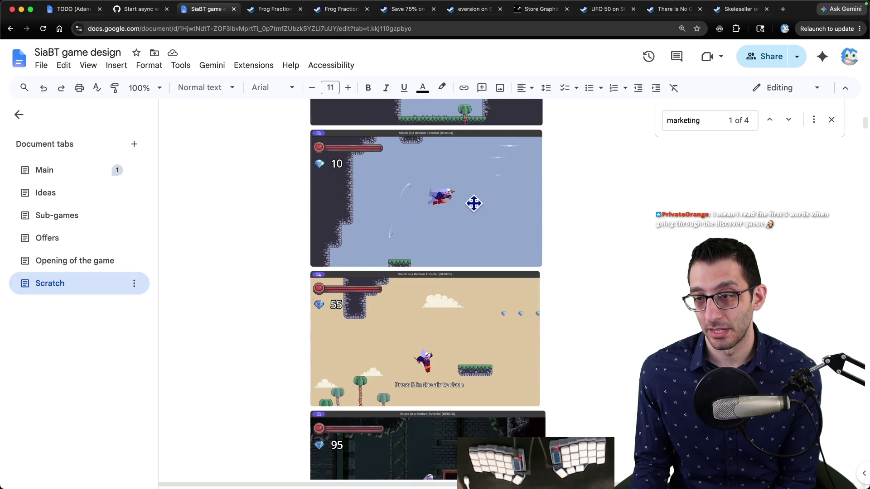
scroll(474, 204, down, 2)
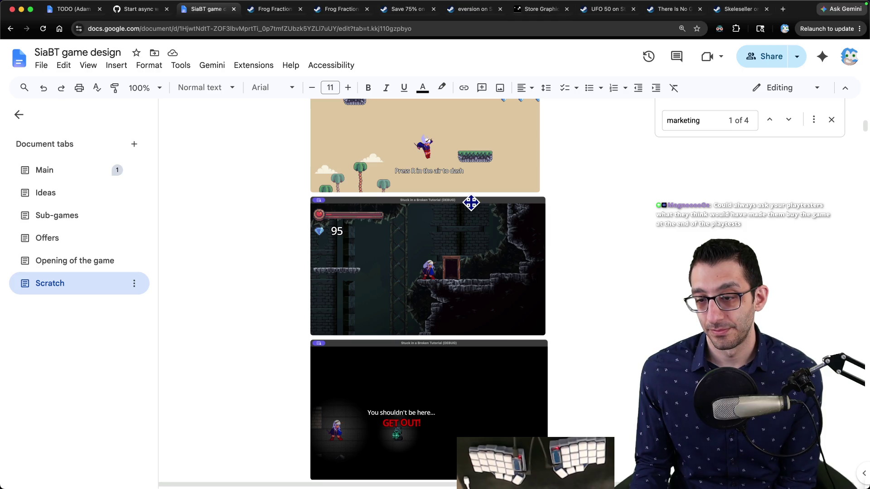
scroll(471, 205, down, 5)
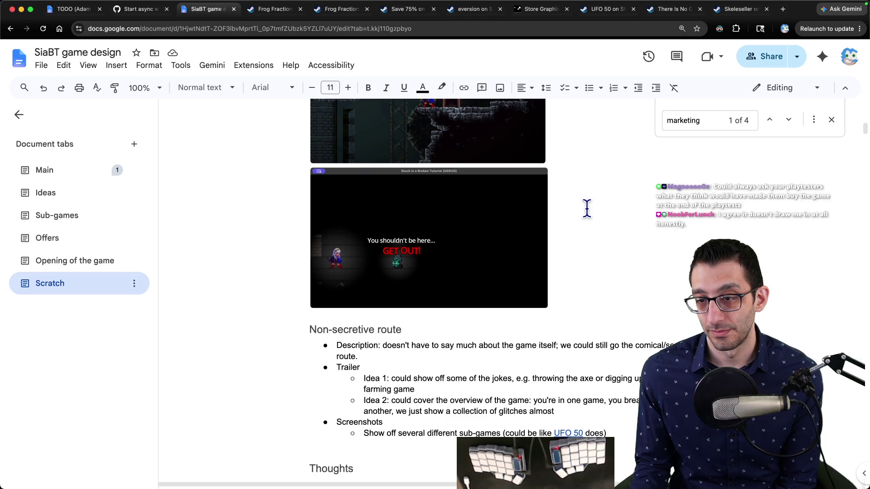
scroll(586, 208, up, 3)
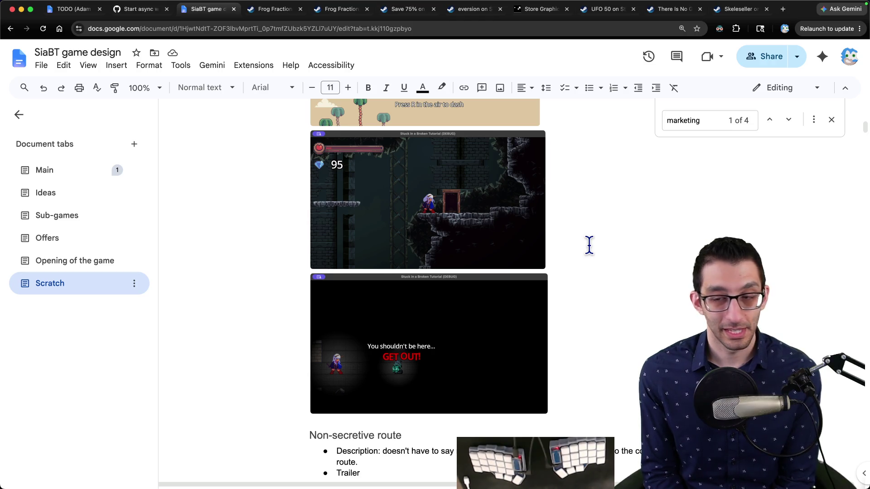
scroll(570, 251, up, 13)
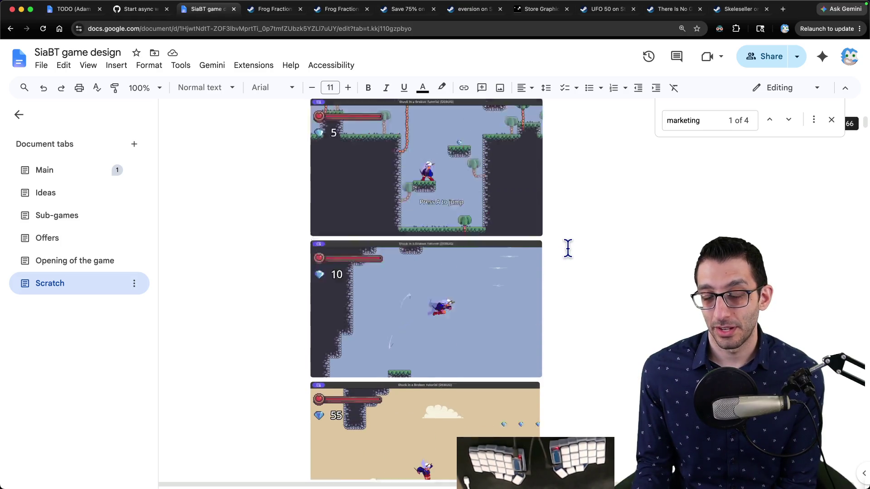
scroll(567, 248, down, 7)
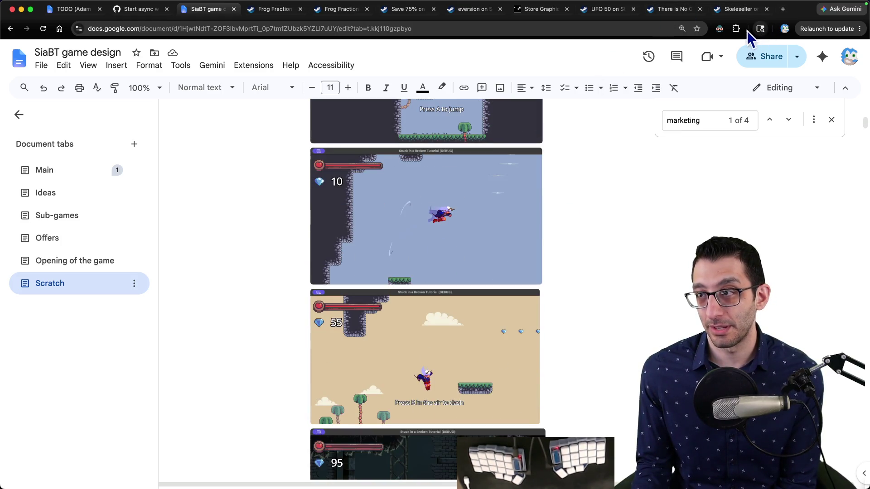
Turn Dark Reader on for docs.google.com, then scroll down to the Thoughts section.
click(719, 29)
click(646, 78)
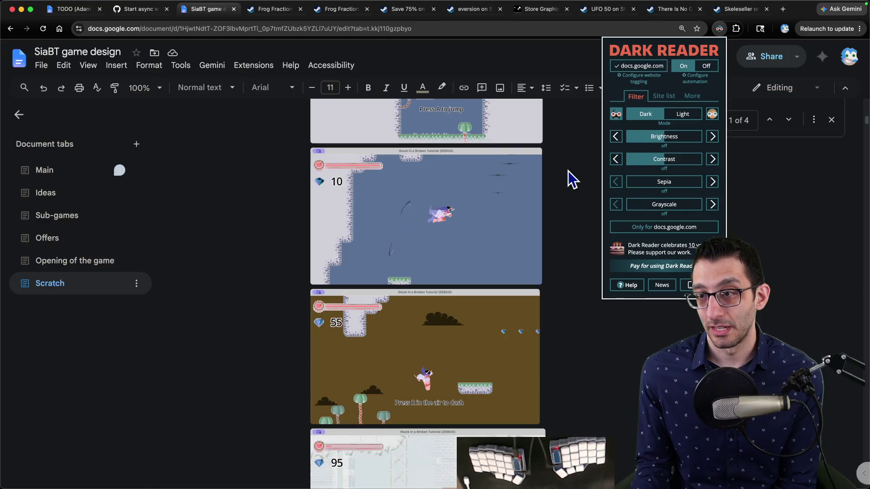
click(542, 225)
scroll(448, 191, up, 4)
scroll(441, 230, down, 4)
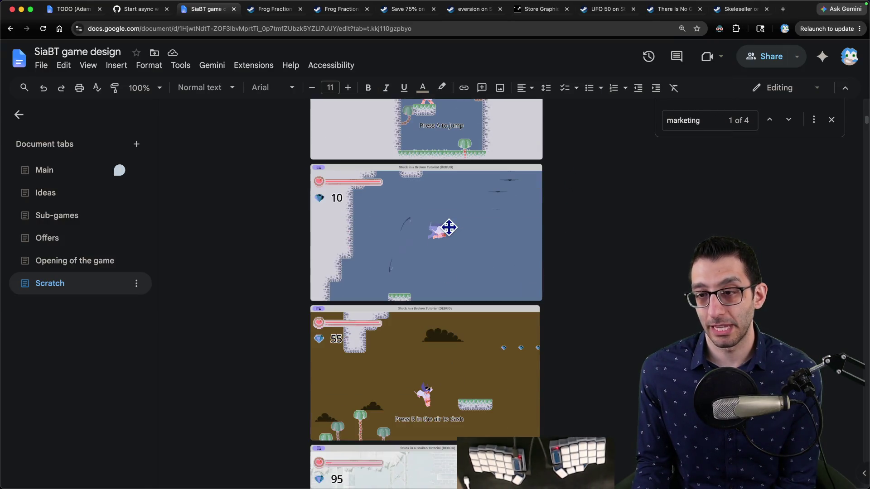
scroll(455, 227, down, 4)
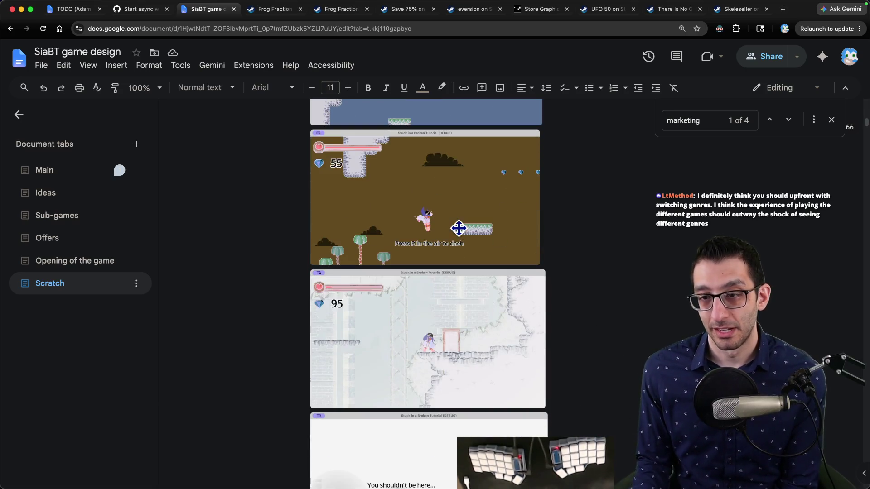
scroll(453, 213, up, 7)
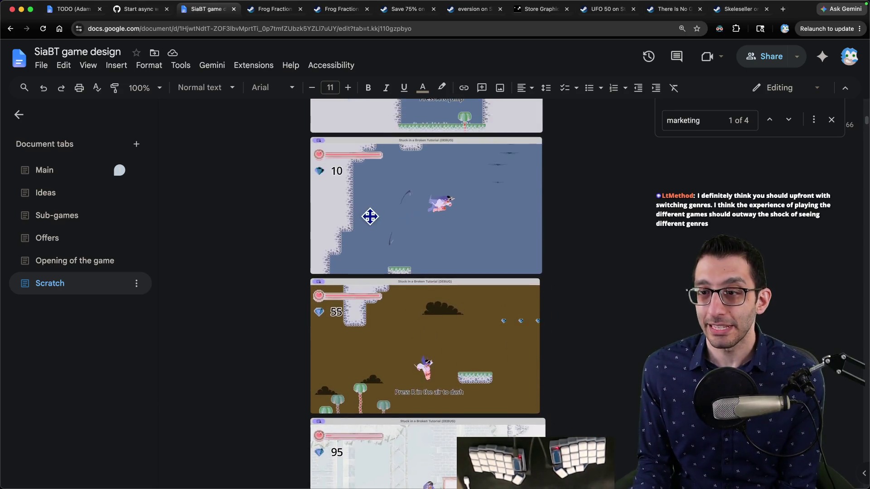
scroll(500, 191, up, 1)
scroll(562, 206, down, 8)
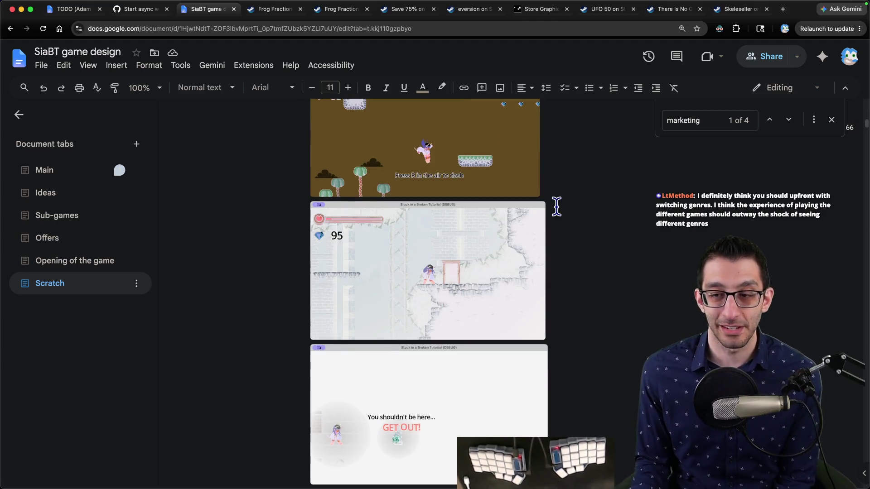
scroll(554, 204, down, 2)
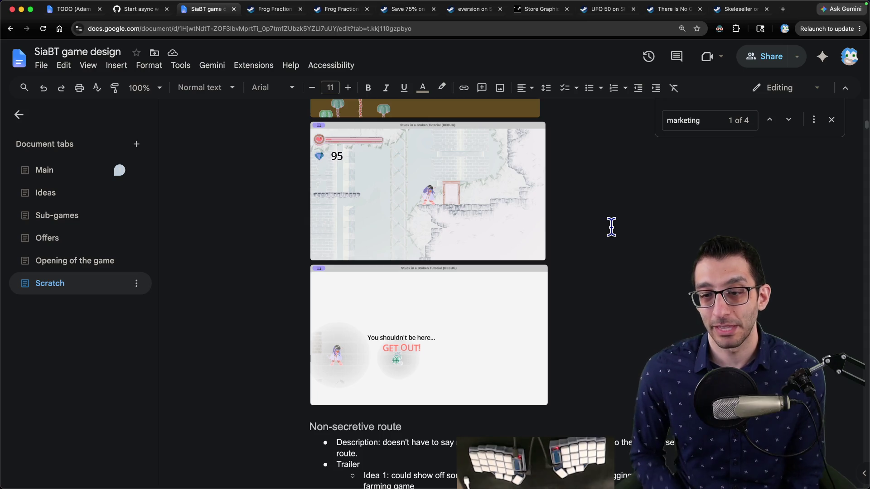
scroll(612, 231, down, 6)
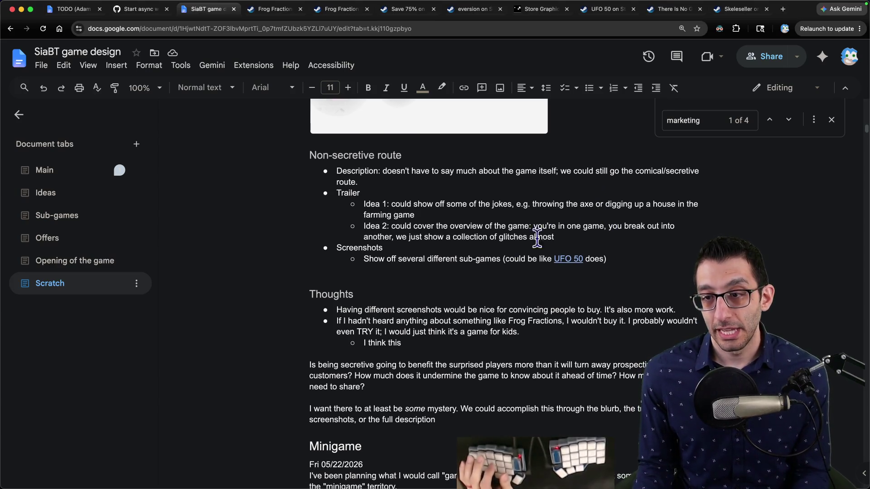
Add an indented paragraph after 'need to share?': platforming-only screenshots, lacking dialogue and characters, would look really bland.
scroll(509, 252, up, 3)
scroll(506, 265, down, 6)
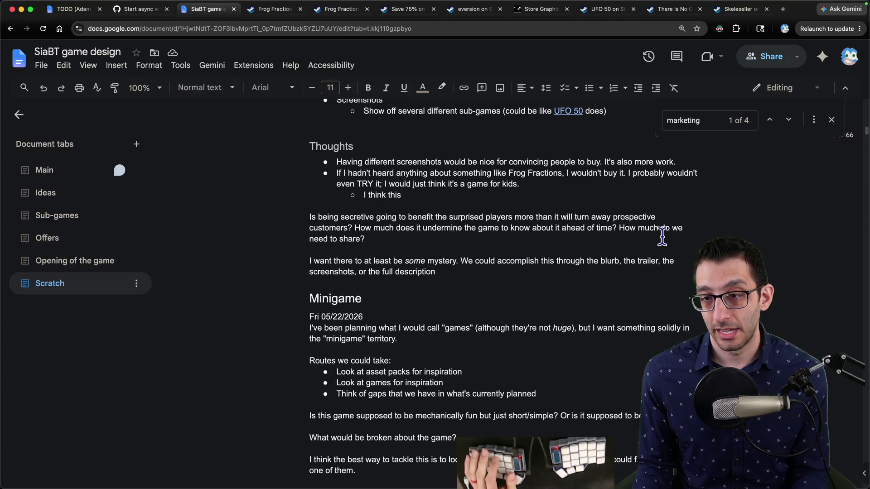
key(Up)
key(Return)
key(Tab)
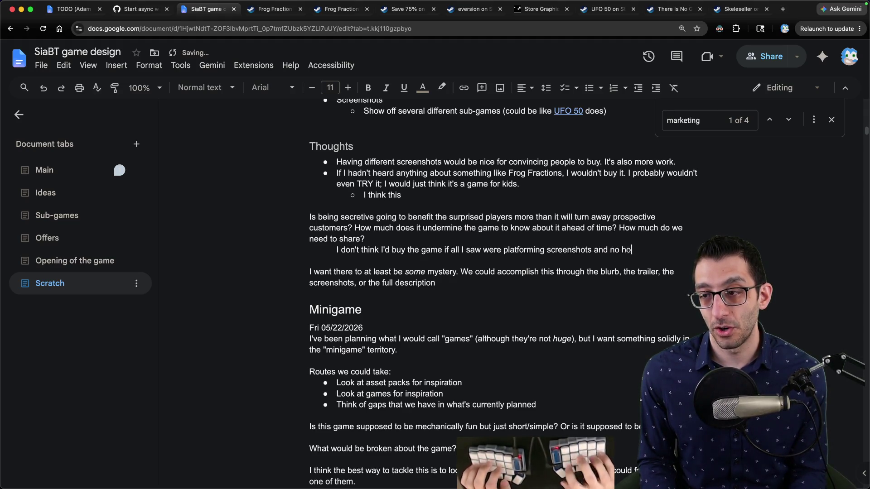
text(latforming itself. There wouldn't be dialogue, different characters, different atatcks)
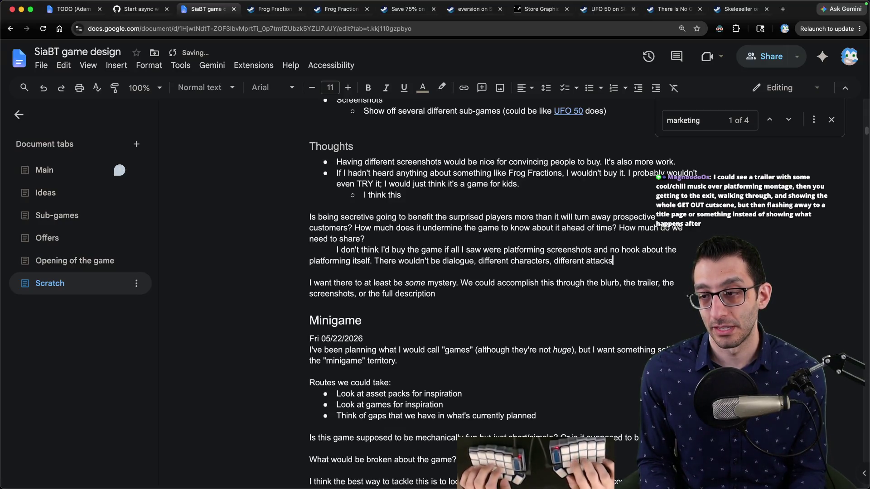
text(grade screens, et)
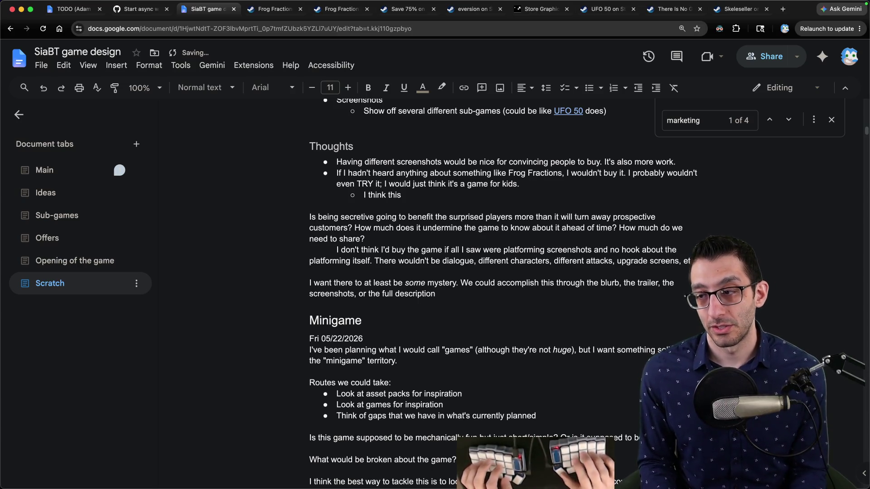
key(Return)
text(It would look like a really bland platformer.)
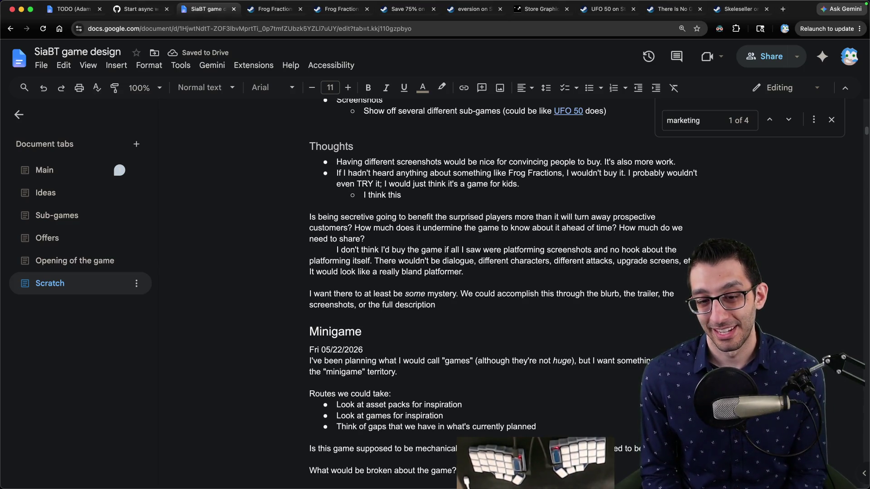
scroll(521, 302, down, 15)
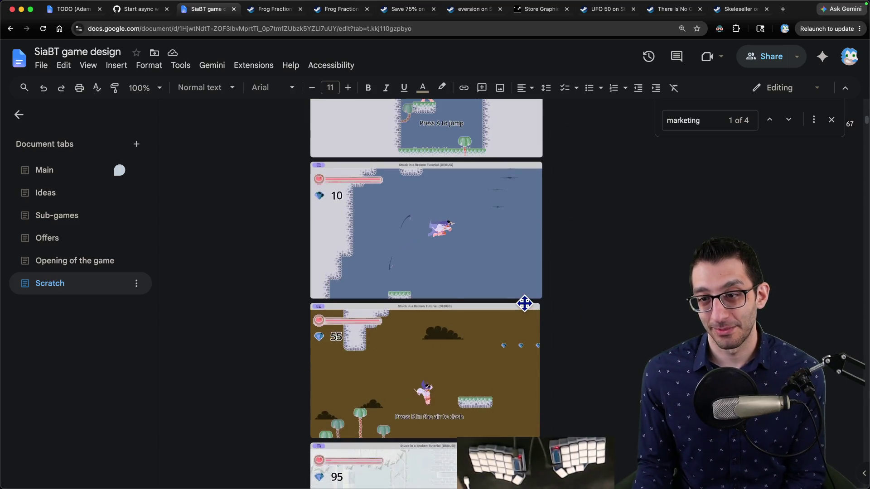
scroll(474, 293, down, 7)
scroll(450, 237, up, 2)
click(442, 198)
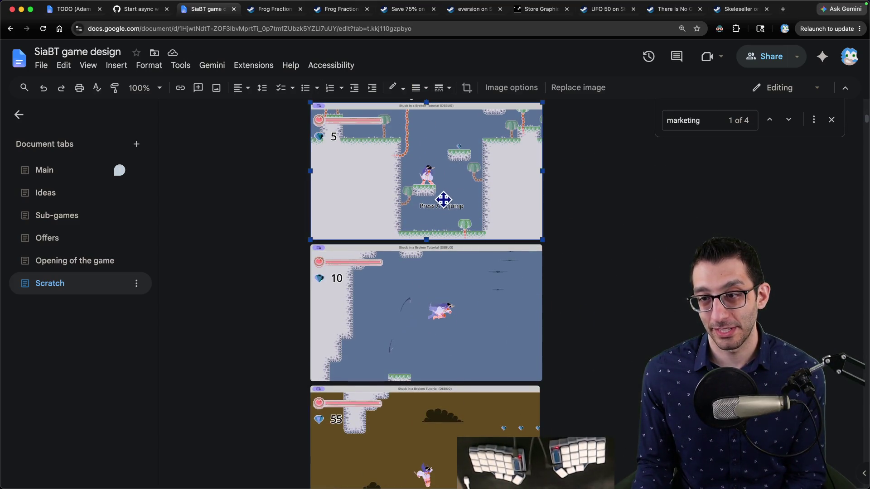
scroll(449, 270, down, 4)
scroll(457, 270, up, 4)
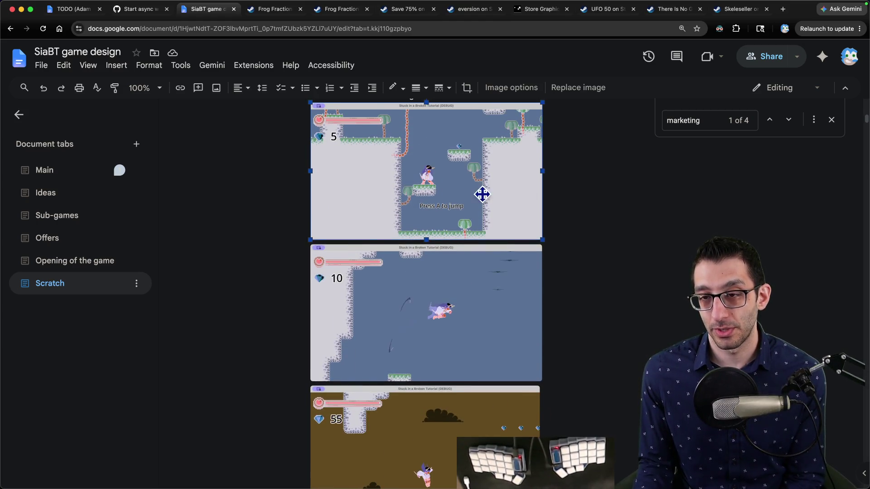
scroll(480, 199, down, 8)
scroll(475, 212, down, 2)
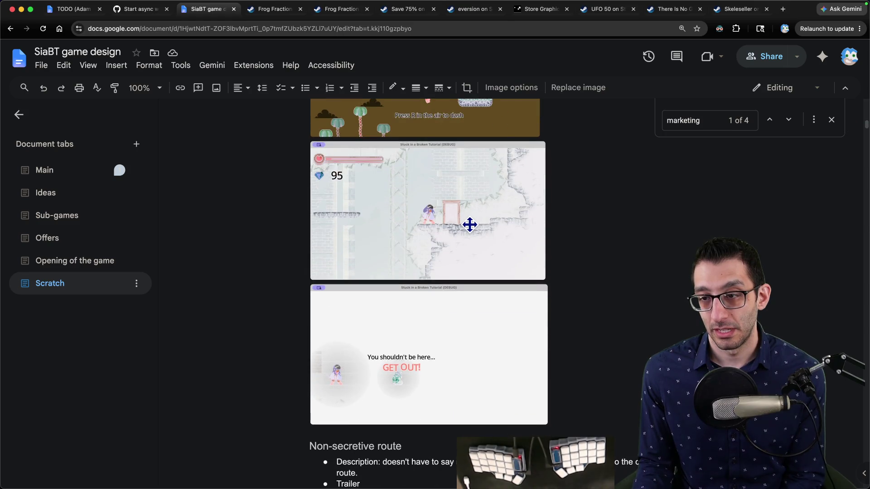
click(471, 222)
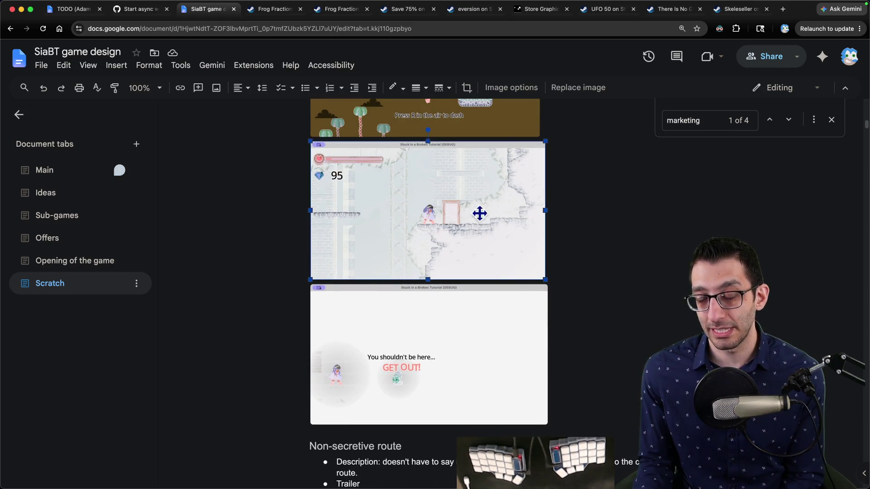
click(390, 354)
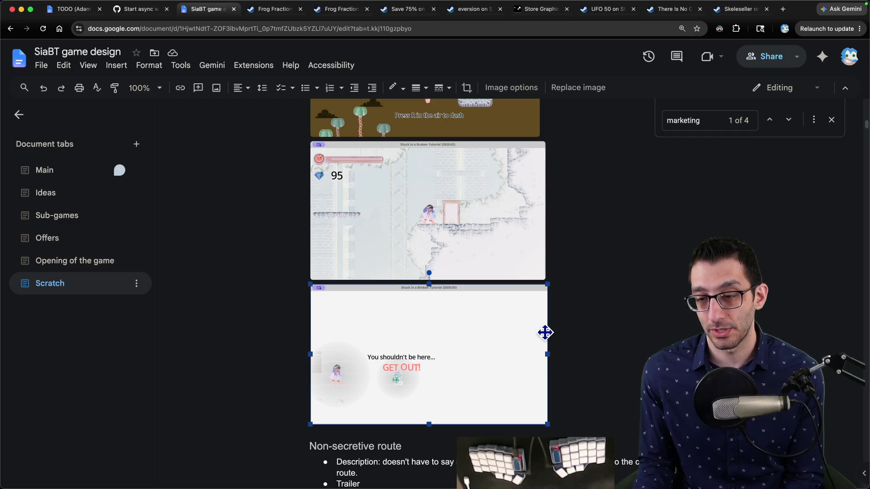
scroll(568, 290, up, 3)
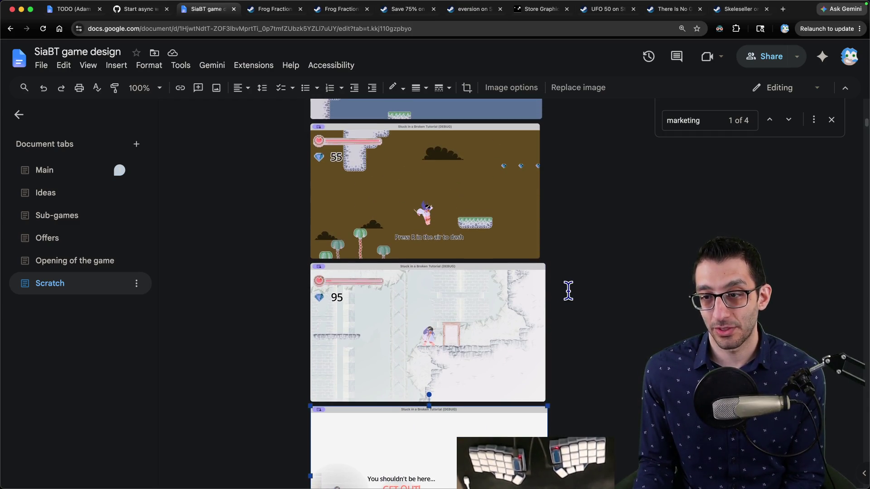
scroll(568, 288, up, 10)
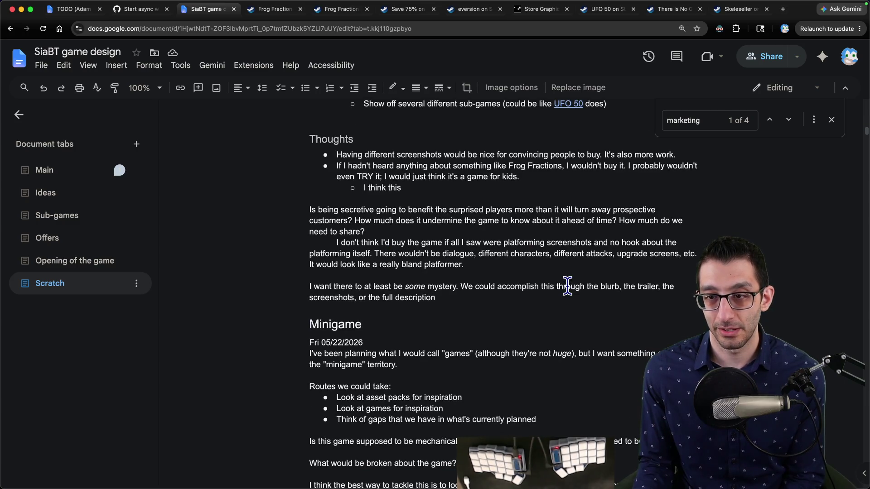
scroll(567, 286, down, 3)
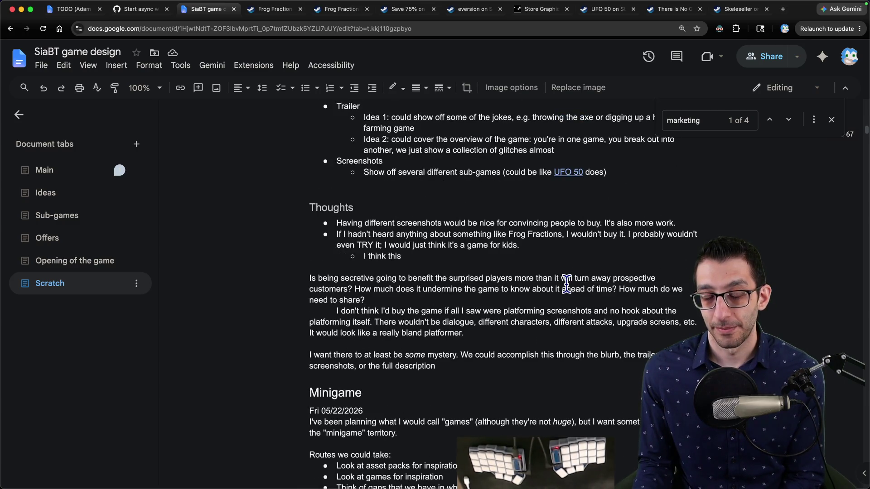
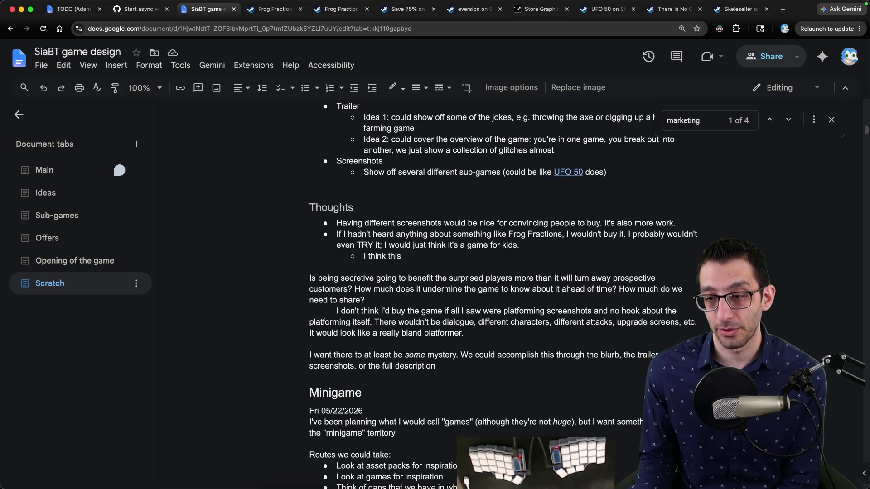
In the debug build, switch to the Platformer game and teleport the player to a new spot.
mouse_move(566, 488)
click(576, 471)
key(Escape)
key(Escape)
key(F1)
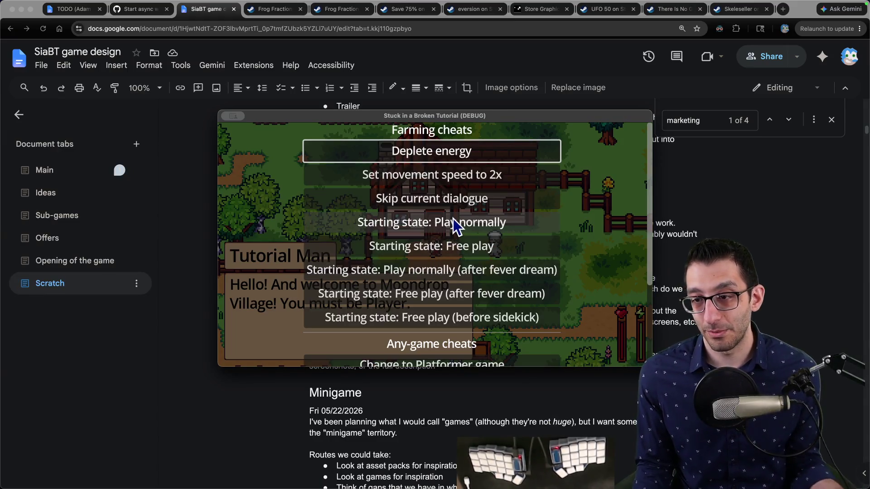
scroll(458, 271, down, 2)
click(457, 276)
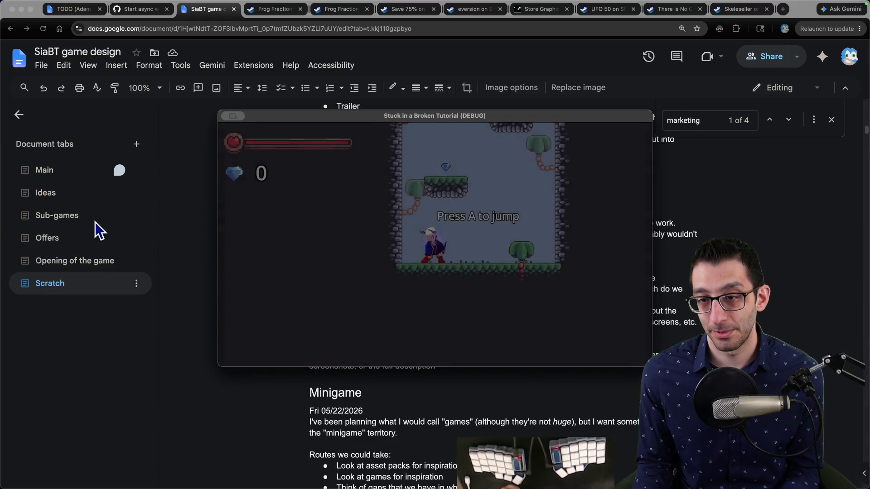
key(F1)
click(453, 159)
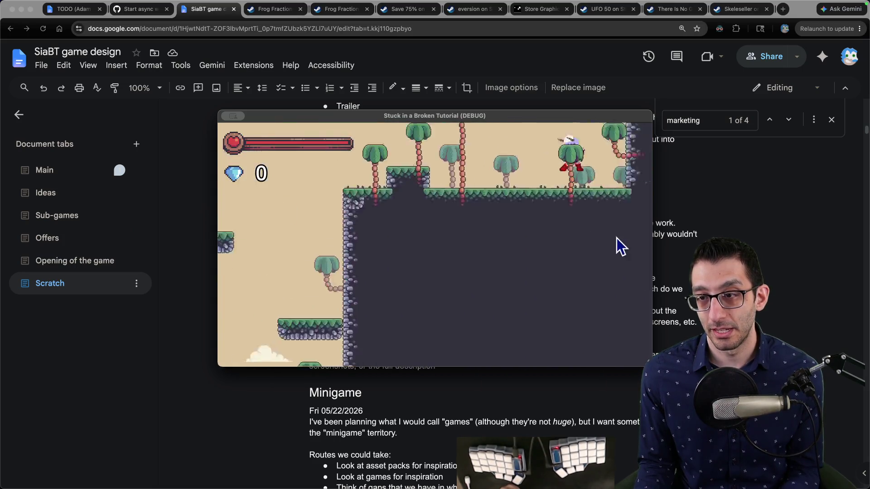
Fly through the level collecting diamonds, then quit the game.
key(Right)
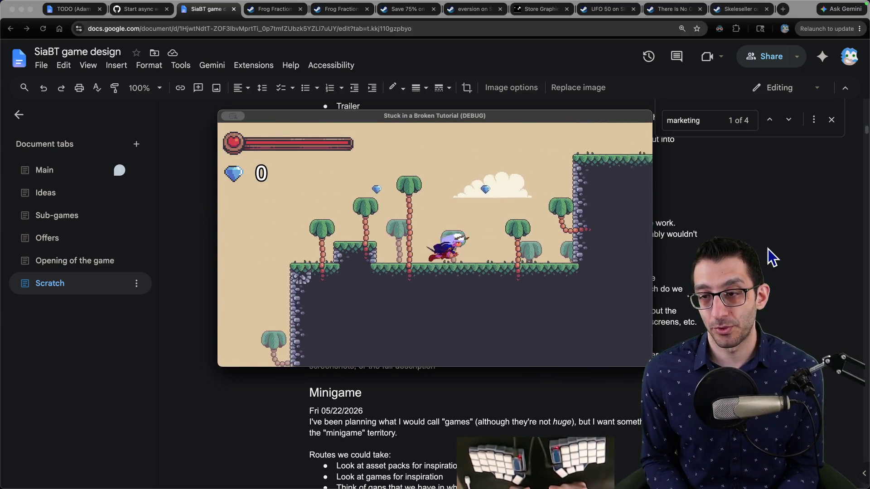
key(space)
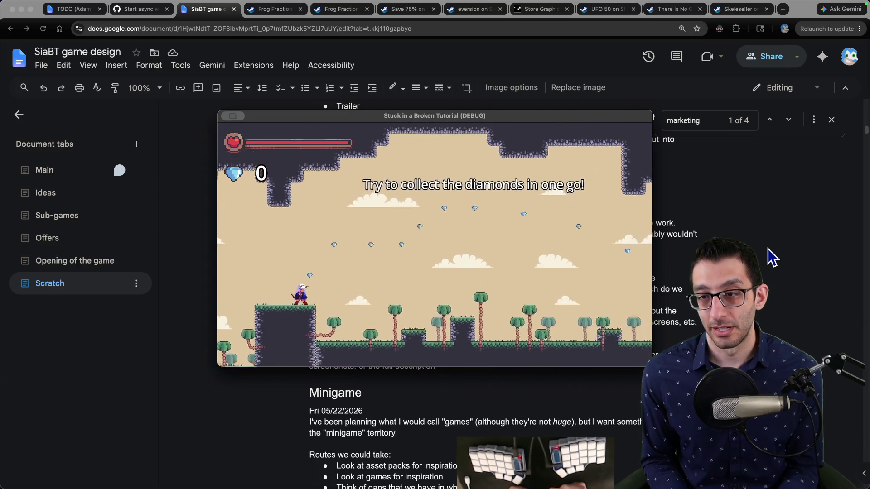
key(Right)
key(space)
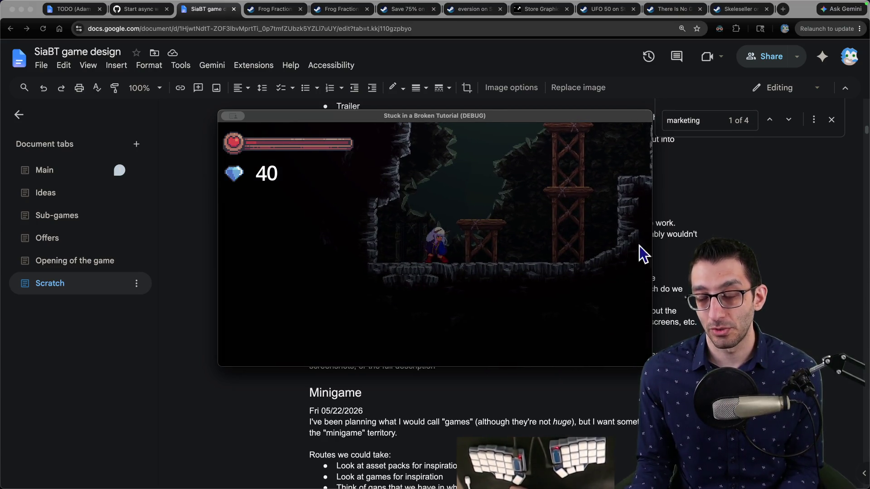
key(Escape)
key(Up)
key(Return)
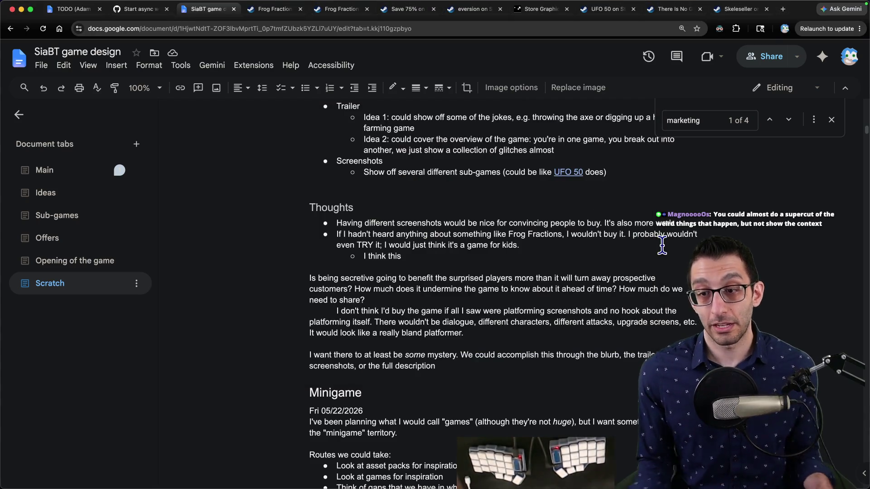
Insert blank lines after the mystery paragraph, before the Minigame section.
click(491, 240)
scroll(492, 240, down, 9)
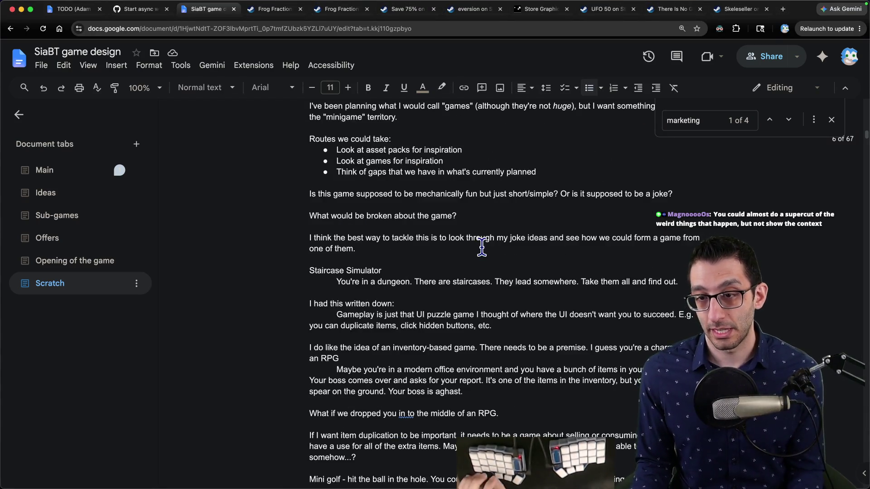
scroll(485, 245, up, 12)
scroll(482, 247, down, 3)
scroll(482, 247, up, 2)
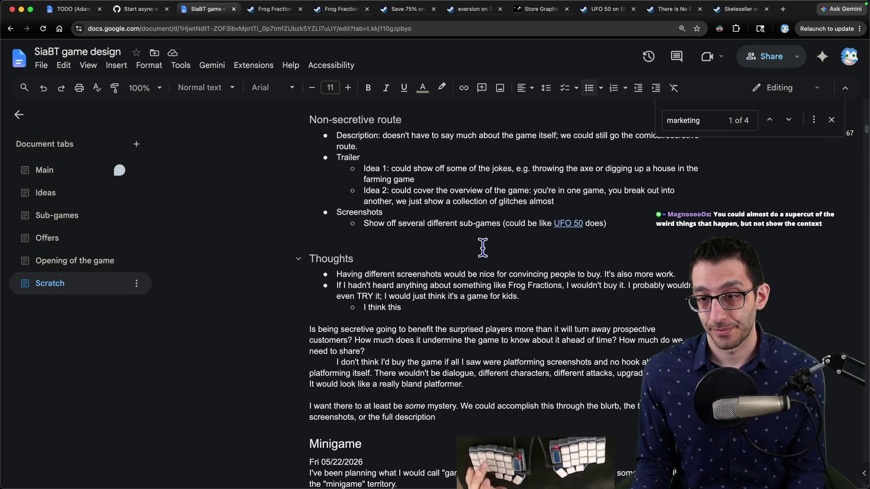
scroll(481, 249, down, 5)
scroll(480, 249, up, 2)
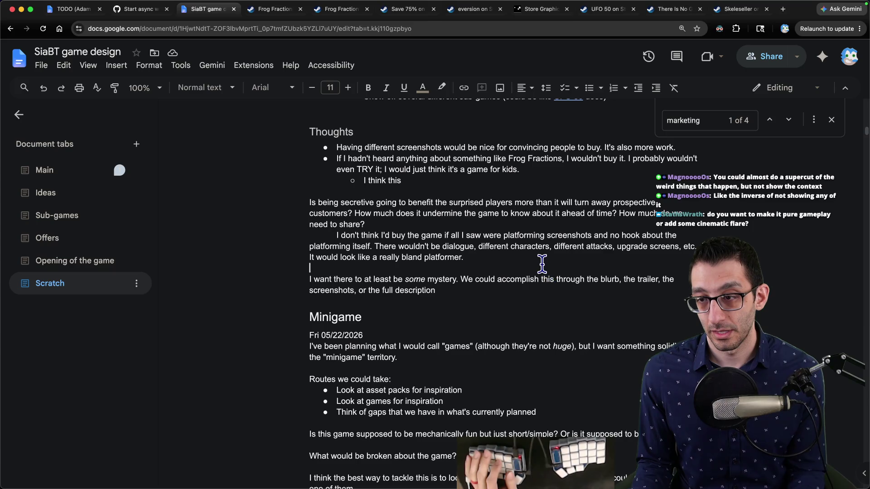
key(Up)
key(Up)
key(Down)
key(Down)
key(End)
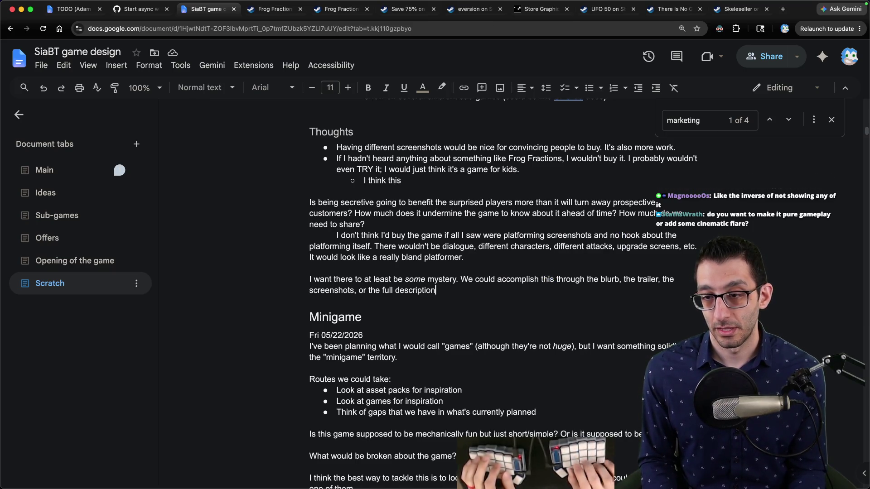
key(Return)
key(Return)
key(Return)
key(Up)
Add a 'Screenshots' bullet with the sub-note 'Show a bunch of different games'.
key(ctrl+shift+8)
text(Screenshots)
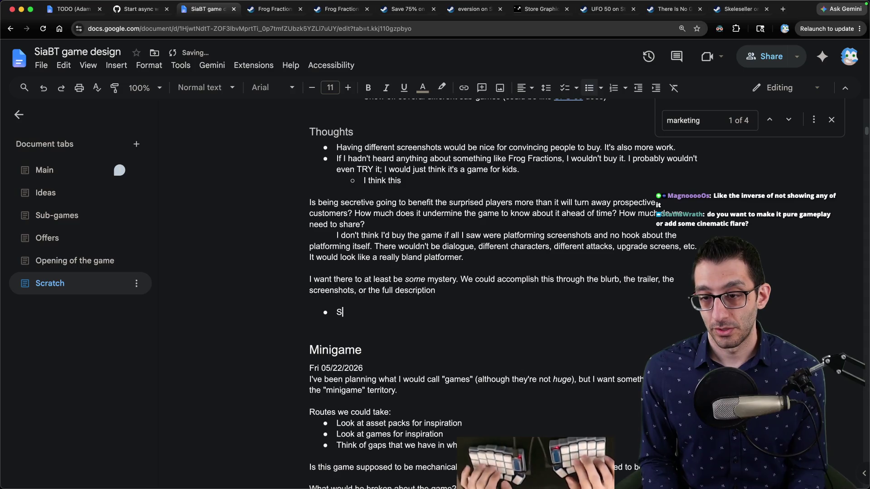
key(Return)
key(Tab)
text(Show a bunch of difefrent)
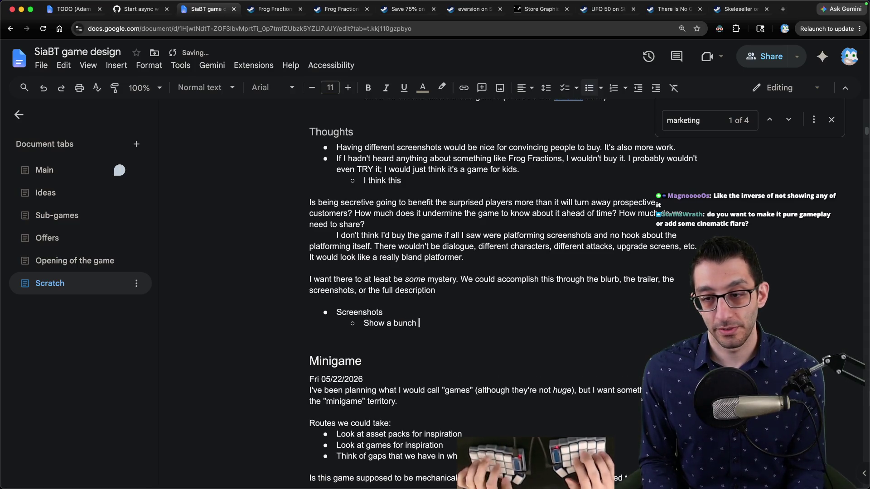
key(BackSpace)
key(BackSpace)
key(BackSpace)
text(different games)
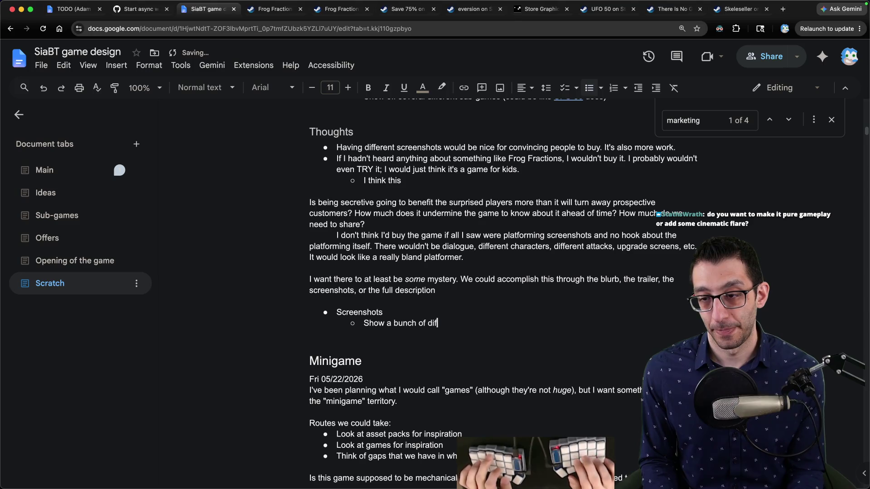
Add a 'Trailer' bullet noting the platformer, falling through the world, and the logo fading in.
key(Return)
key(shift+Tab)
text(Trailer)
key(Return)
text(S)
key(BackSpace)
key(Tab)
text(Sh)
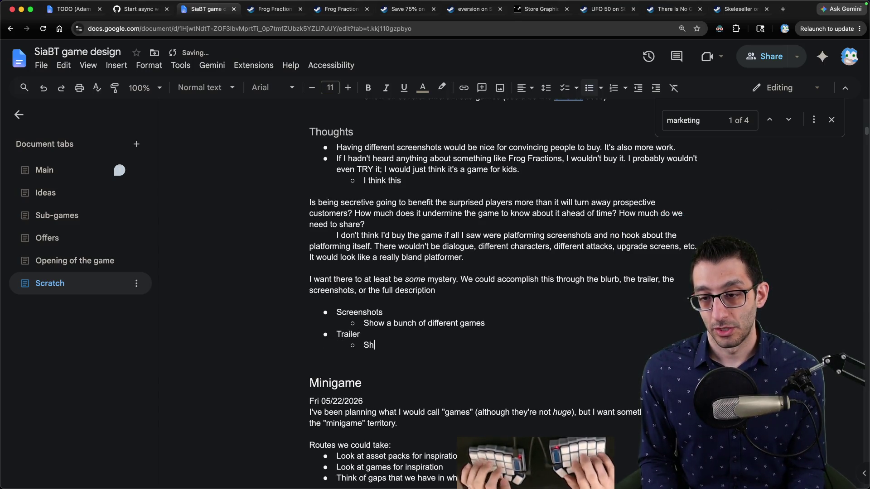
text(ow the platformer )
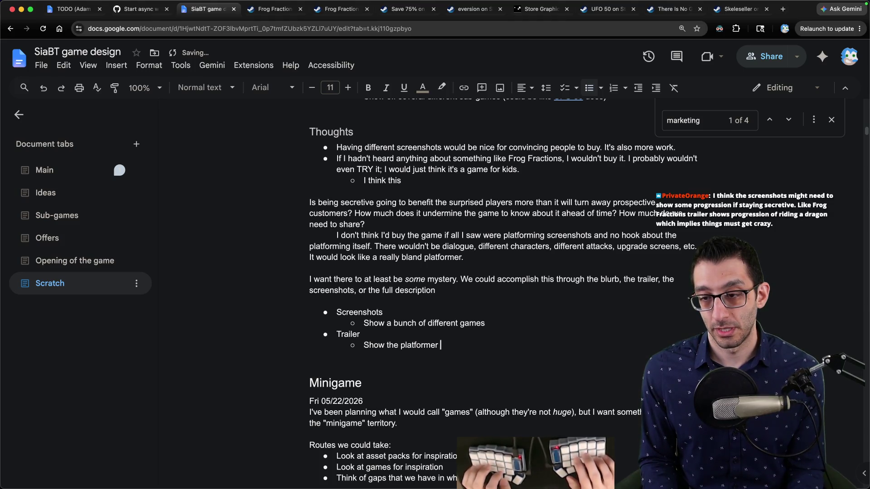
text(and the part wh)
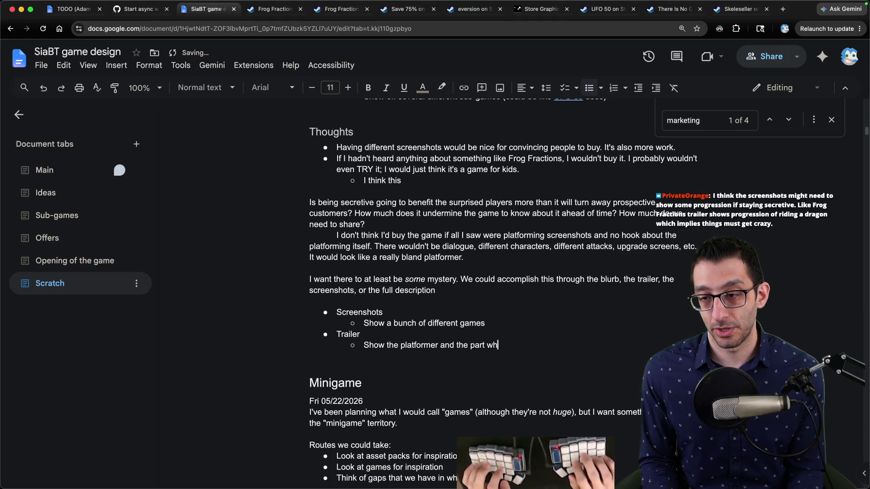
text(ere you fall through the worl)
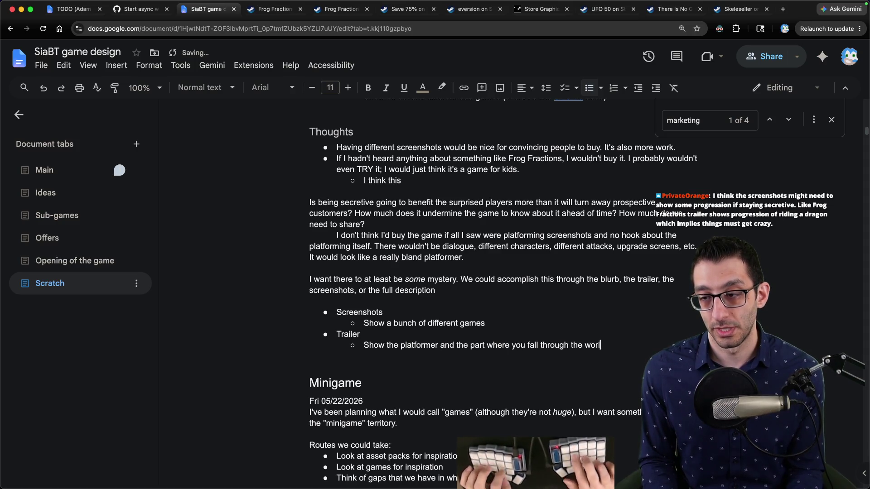
text(d. The screen just k)
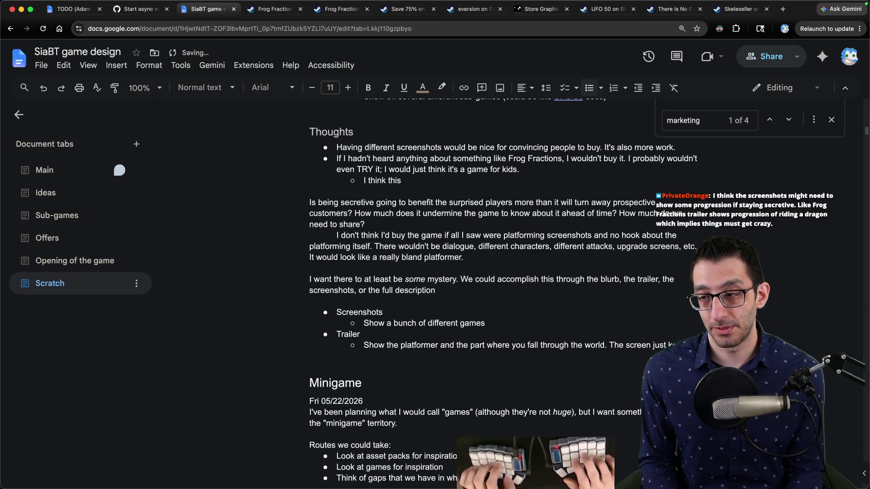
text(eeps fading until the logo fades in)
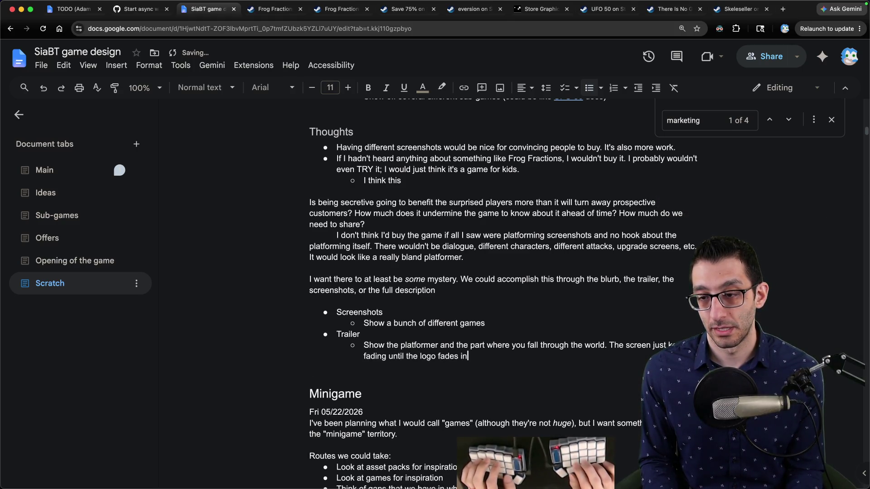
text(.)
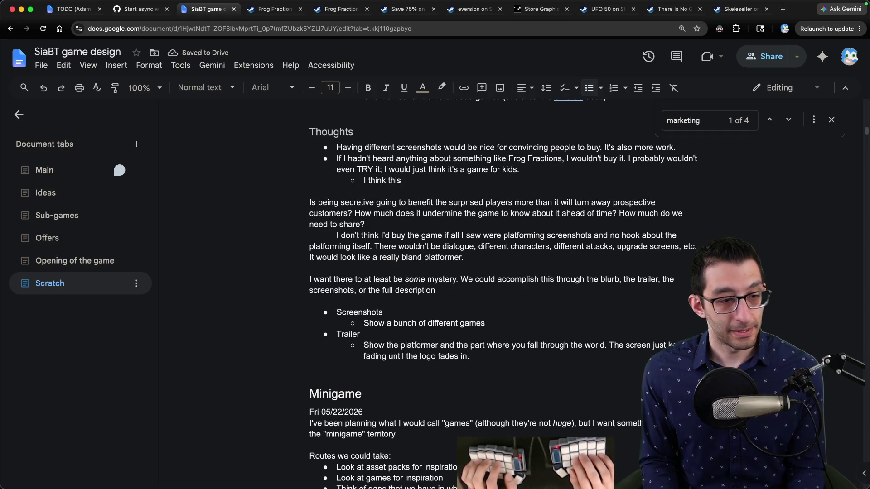
key(Return)
key(Return)
Add a 'Description' bullet favouring a funny, uninformative route, with italic 'could' mentioning gameplay length.
key(super+shift+8)
text(Description)
key(Return)
key(Tab)
text(I think)
text( funny r)
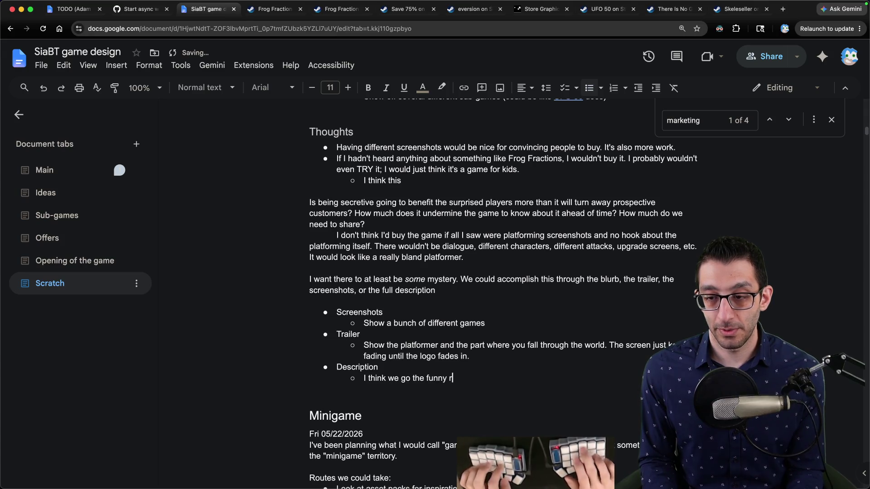
key(BackSpace)
text(aroute for this)
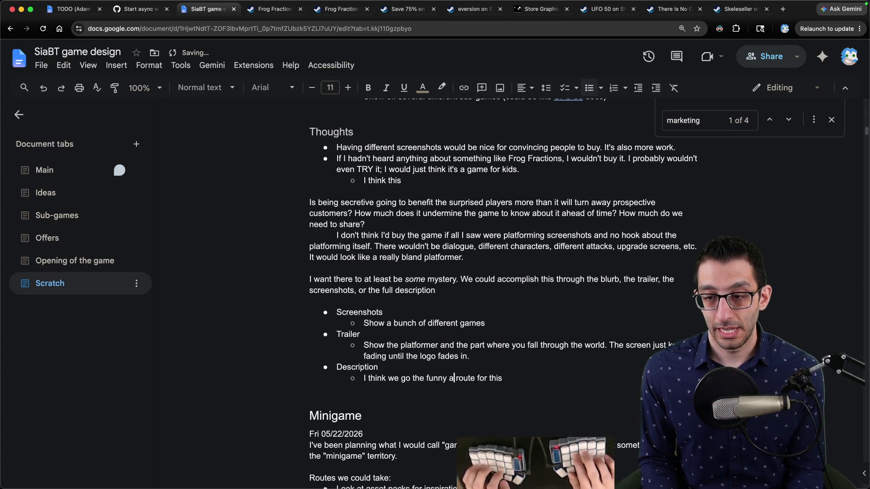
text(and uninformative)
key(End)
text(. We)
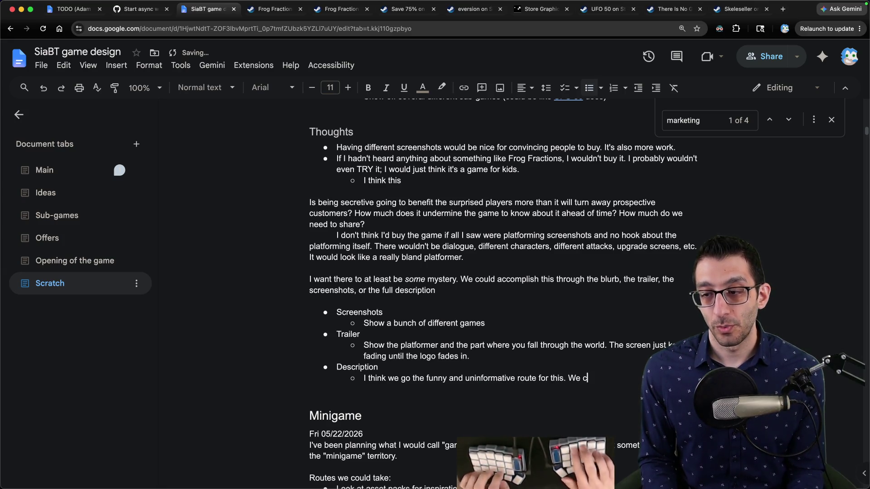
key(ctrl+i)
text(could)
key(ctrl+i)
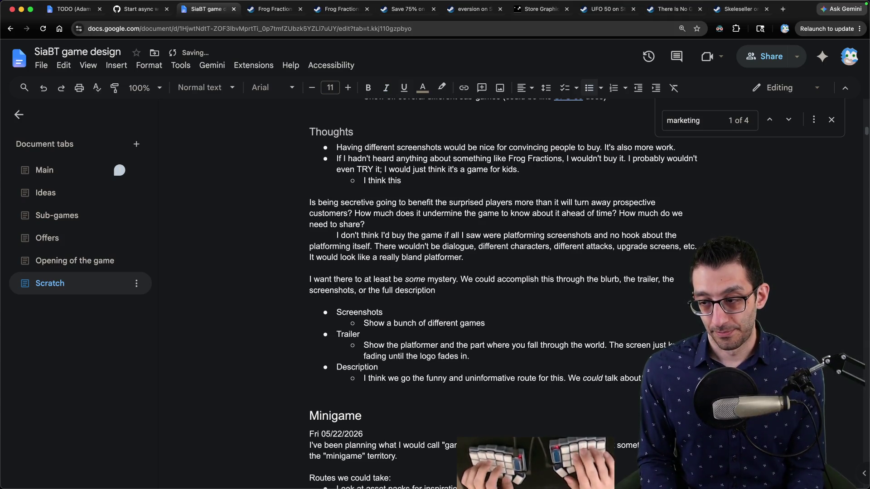
text(length though.)
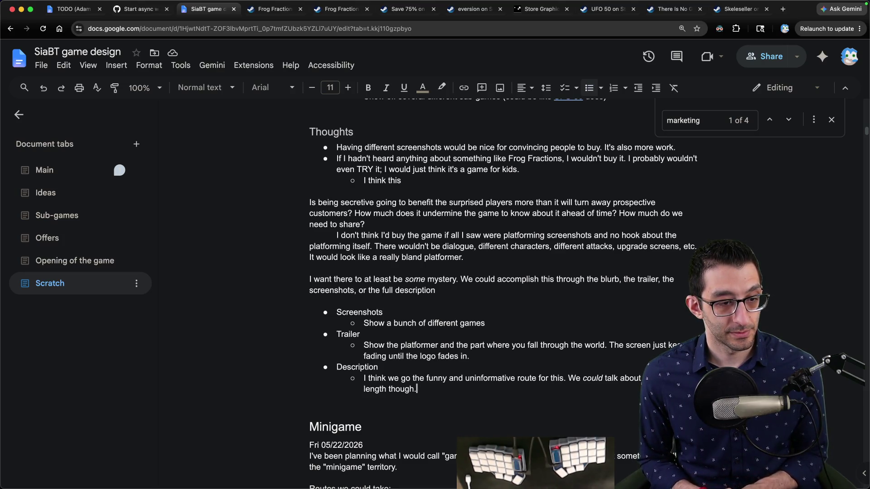
scroll(591, 247, down, 3)
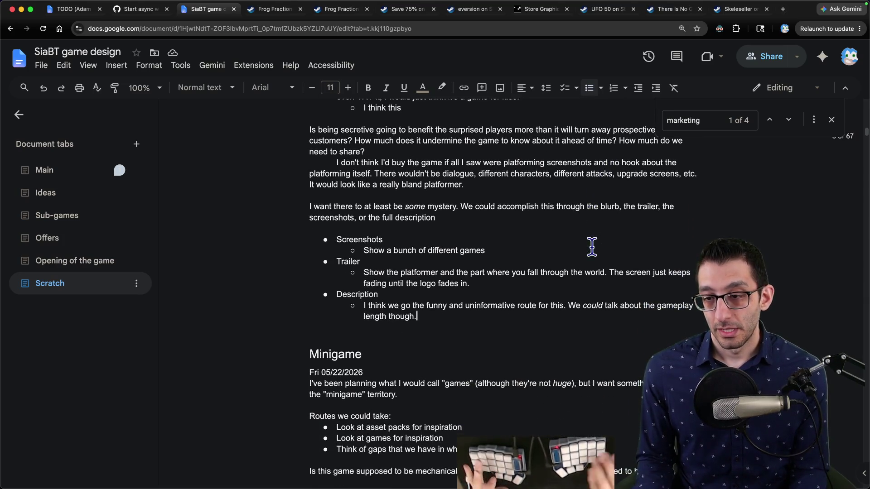
Add a trailer sub-note: 'Alternatively, we could then cut in some quick clips of funny/absurd/spooky things happening.'.
click(469, 283)
key(Return)
key(Tab)
text(Alternatively, we could then)
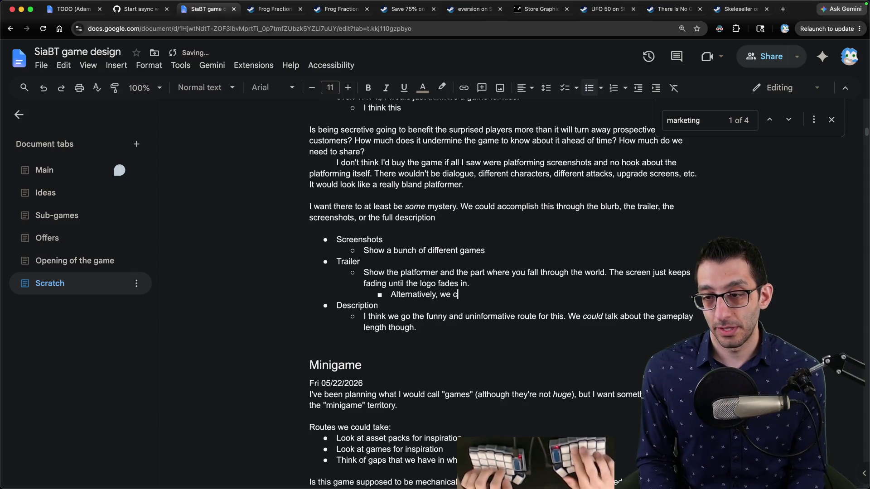
key(BackSpace)
key(BackSpace)
key(BackSpace)
text(cut in some quick clips of funny/absurd/spooky things happening.)
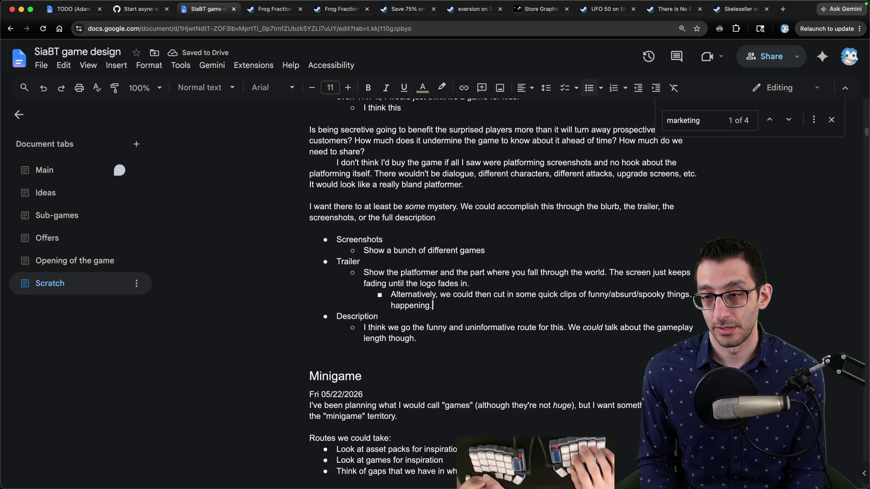
Nest an example clip sequence: "GET OUT!" > you digging up a house > you opening lootboxes.
key(Return)
key(Tab)
text("GGET OUT!")
key(Return)
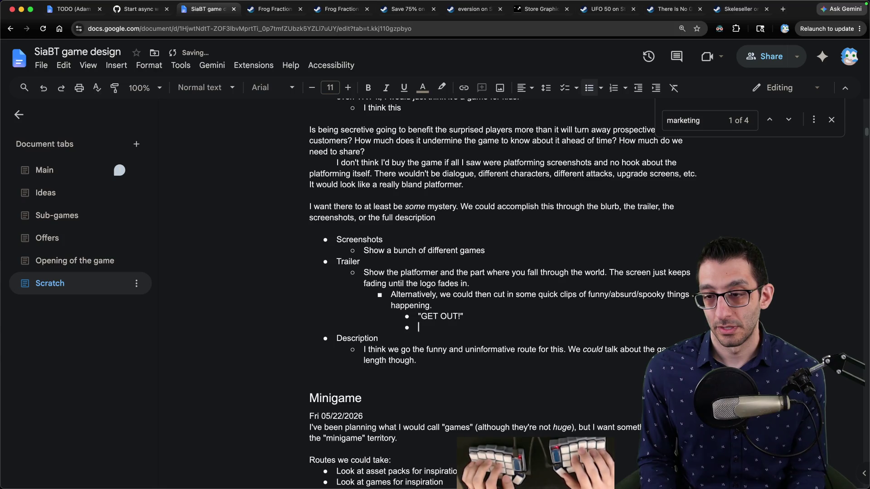
click(466, 315)
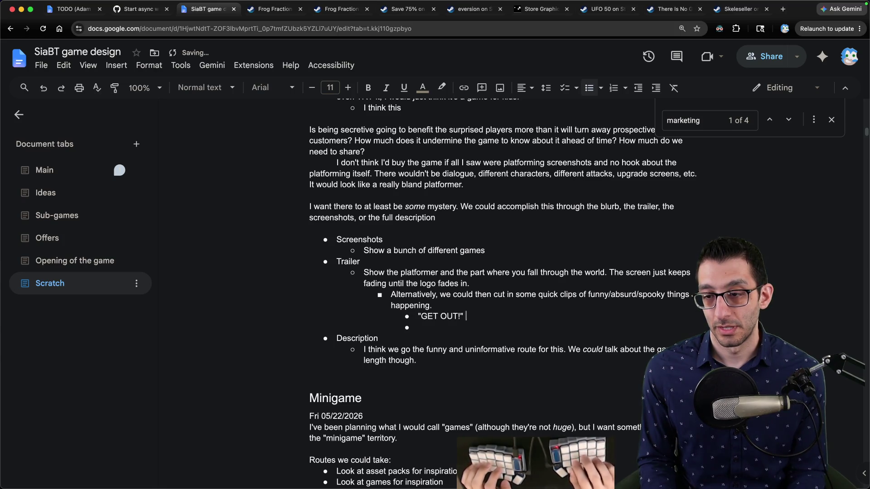
text(> you digging u)
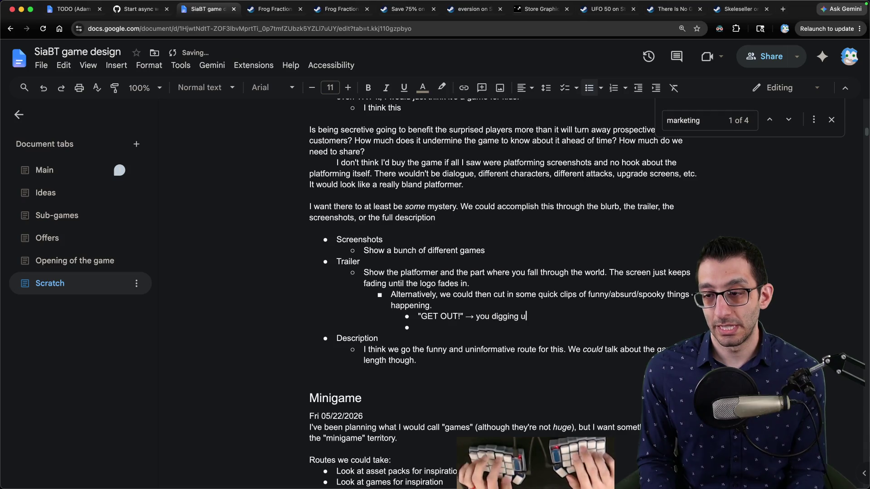
text(ouse )
text(>)
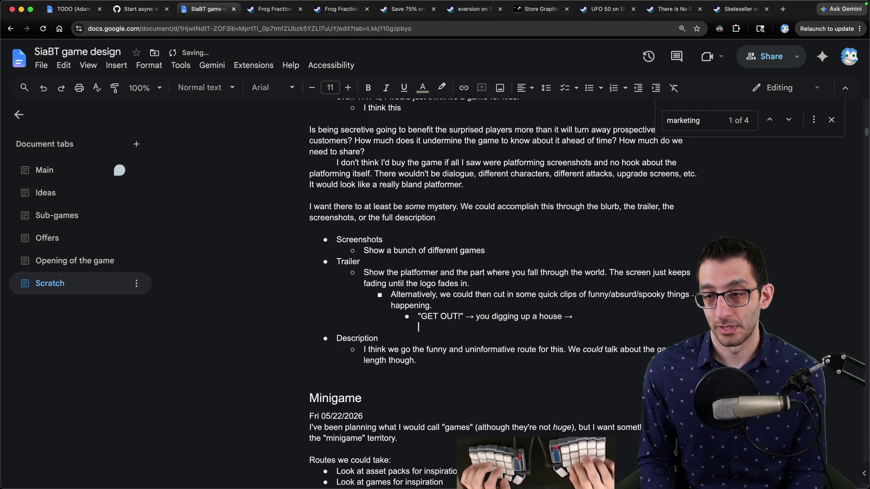
key(Delete)
text(you )
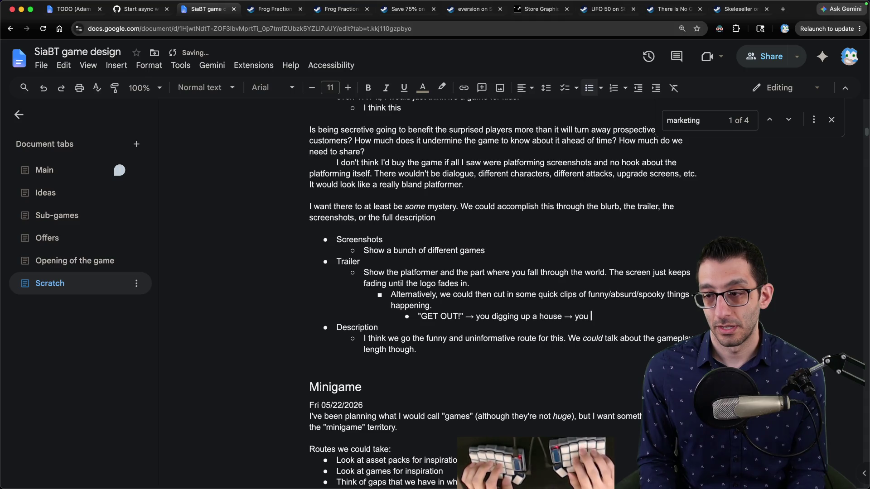
text(opening lootboxes)
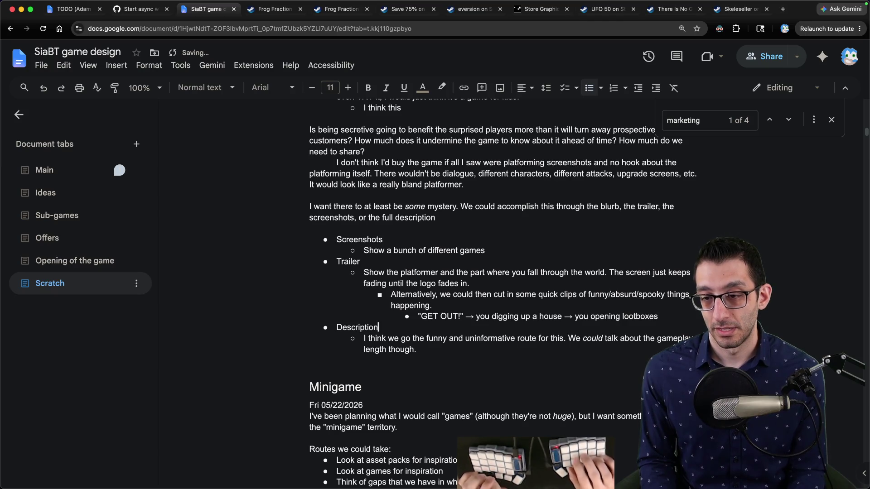
Add a 'Blurb' bullet with the sub-note 'Come up with something semi-informative but with intrigue'.
click(417, 349)
key(Return)
key(Up)
text(Blurb)
key(Return)
key(Tab)
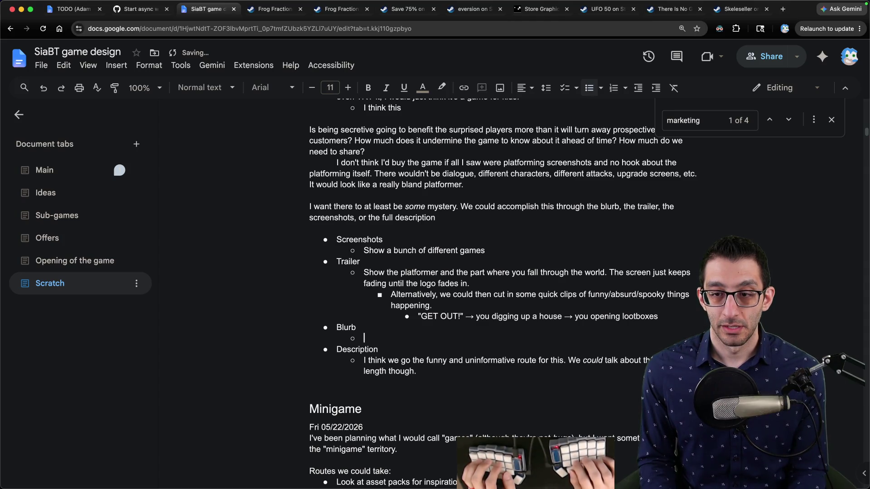
key(BackSpace)
key(ctrl+z)
text(Just)
key(alt+BackSpace)
text(Come up wit)
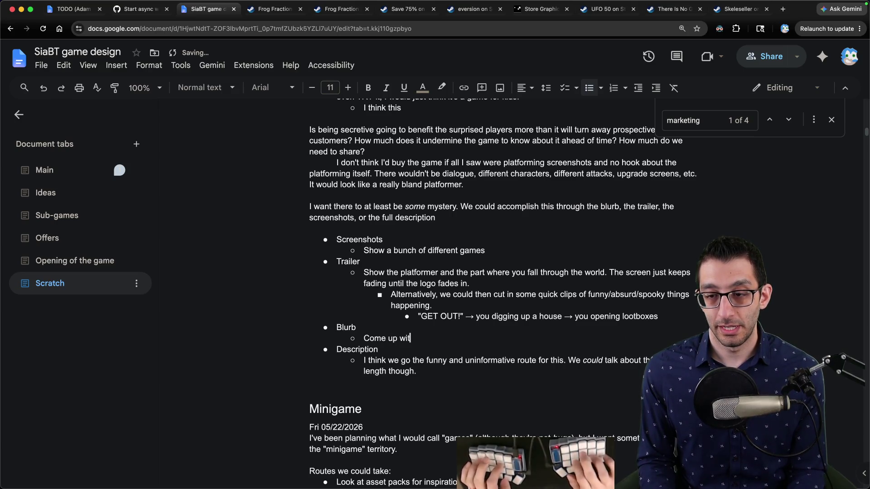
text(h something semi-informative but with intrigue.)
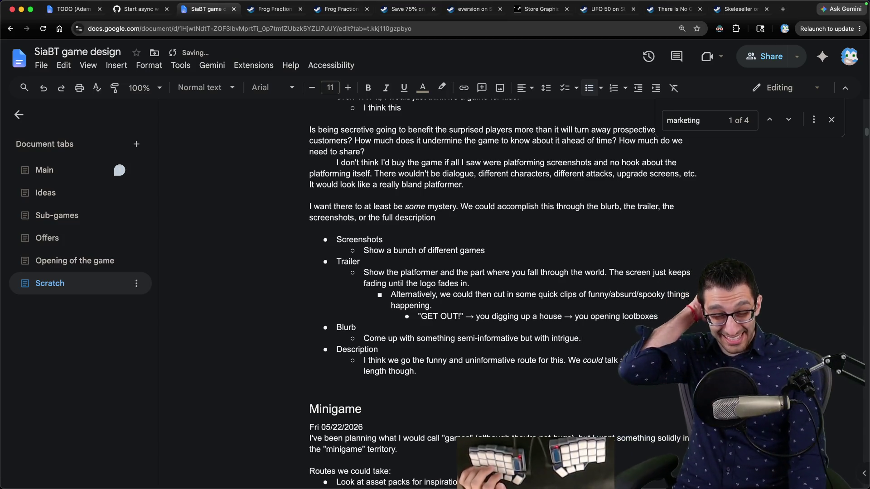
Select the Screenshots bullet and put the cursor after its note.
mouse_move(336, 239)
mouse_down()
mouse_move(384, 255)
mouse_move(380, 273)
mouse_move(412, 305)
mouse_move(430, 249)
mouse_move(482, 250)
mouse_up()
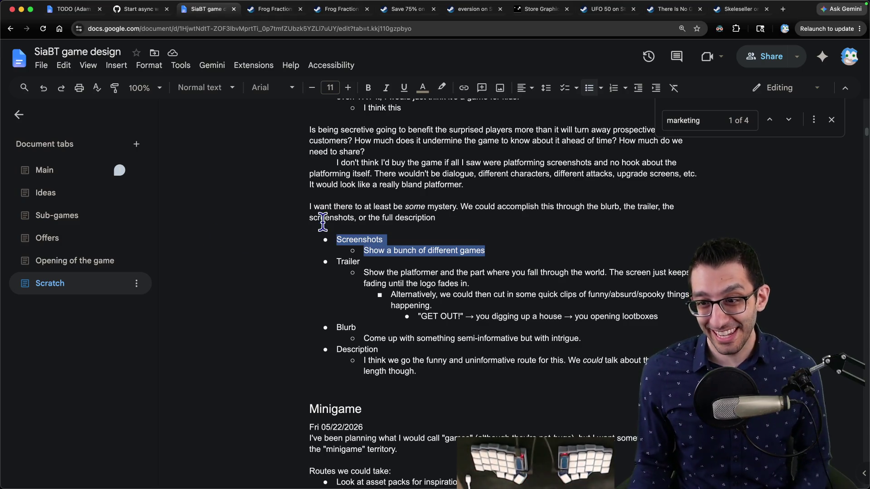
click(498, 248)
mouse_move(498, 488)
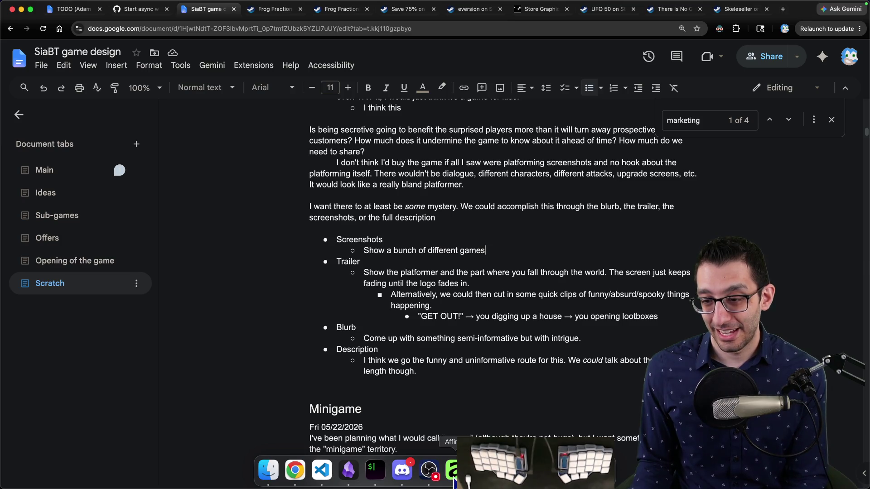
click(452, 470)
click(451, 49)
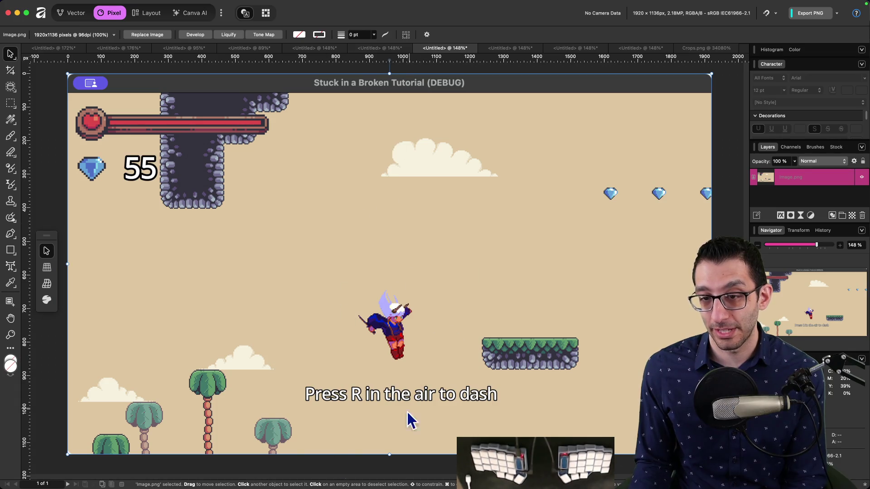
click(367, 48)
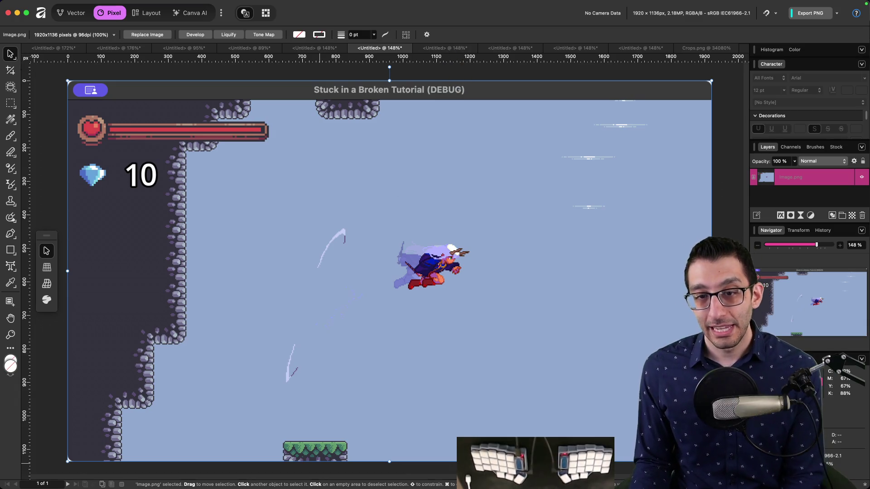
click(292, 476)
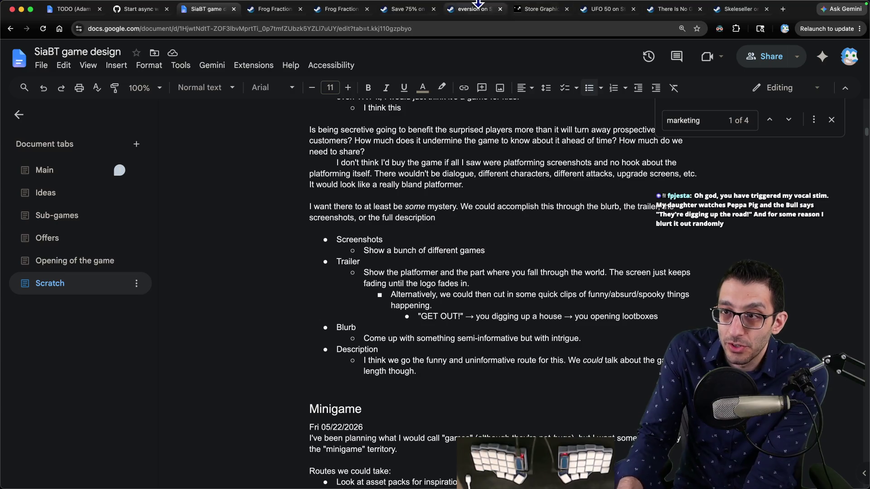
Type '(i.e. don't be too secretive)' after 'Show a bunch of different games'.
mouse_move(482, 6)
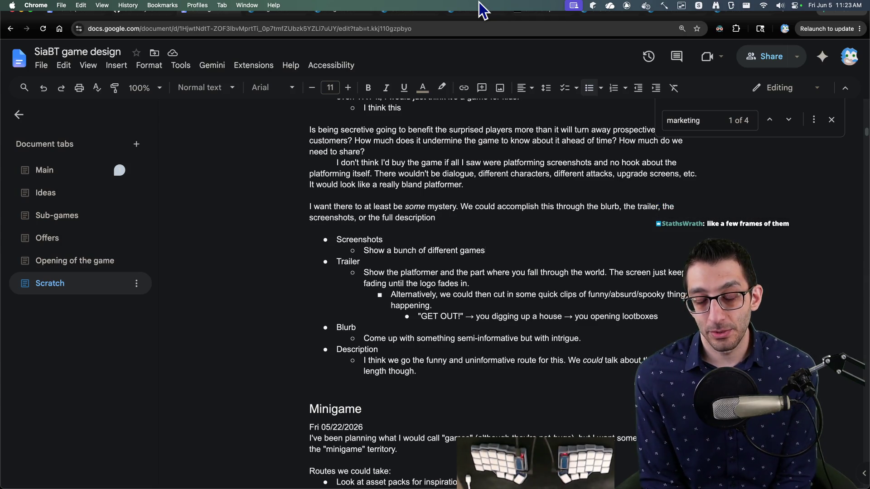
text(()
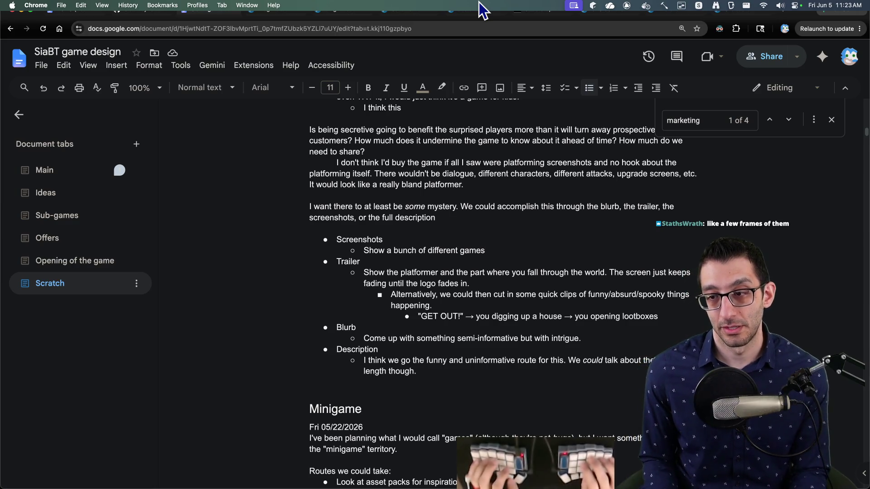
text(i.e. d)
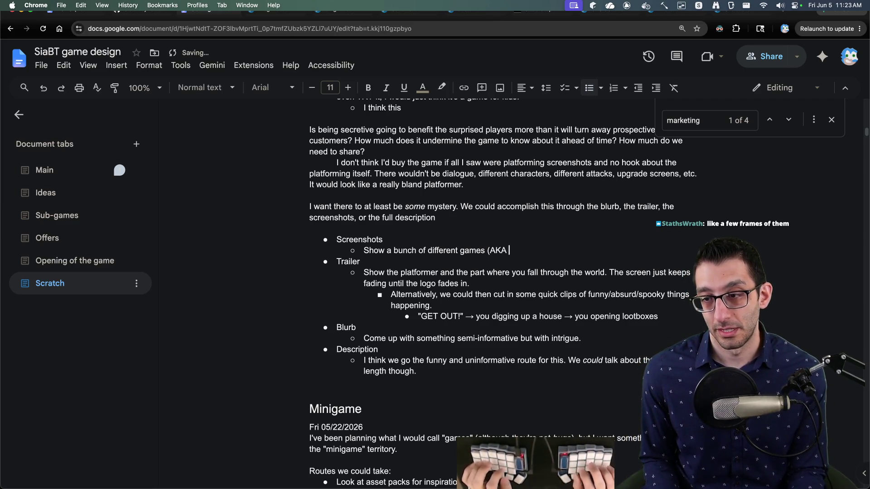
text(on't be too )
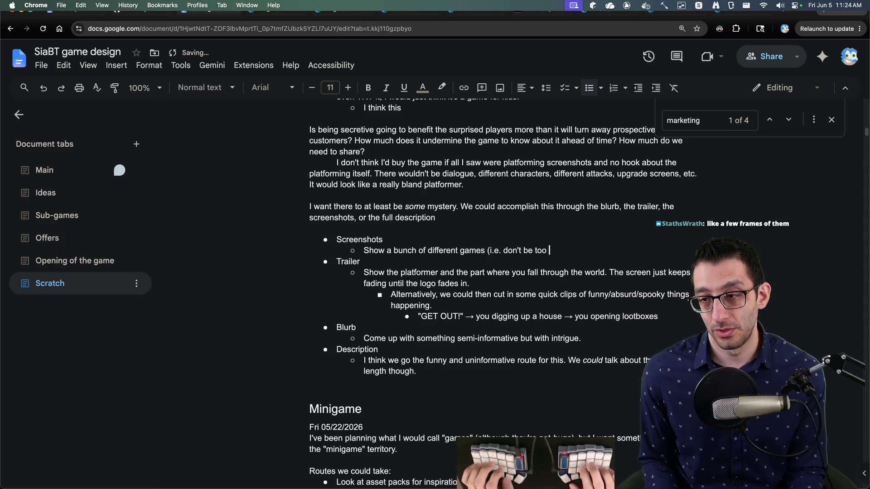
text(secretive))
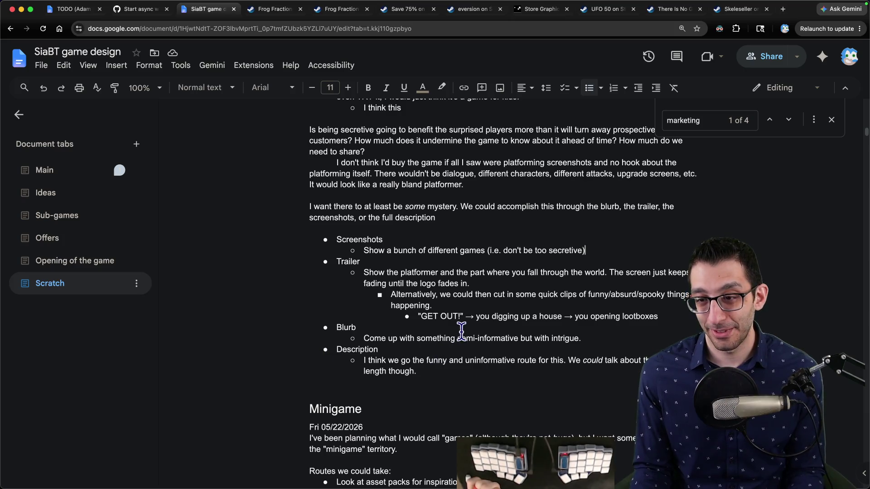
Move the cursor to the end of the lootboxes example line.
click(685, 320)
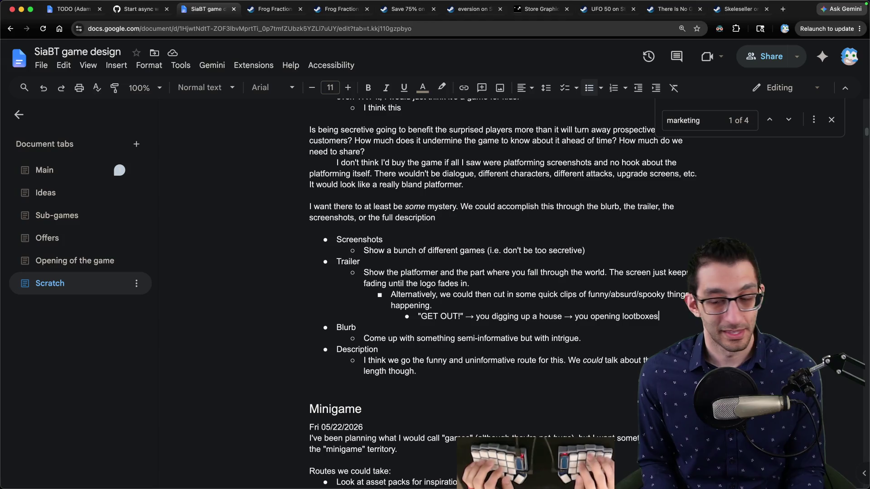
Add a nested bullet: could bring it all back to "press A to jump" to tie it to a tutorial.
text('r)
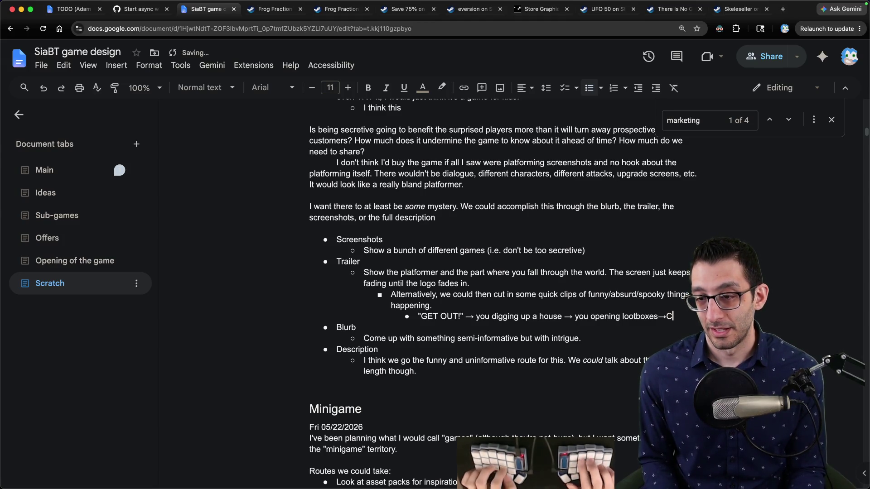
key(Return)
text(C)
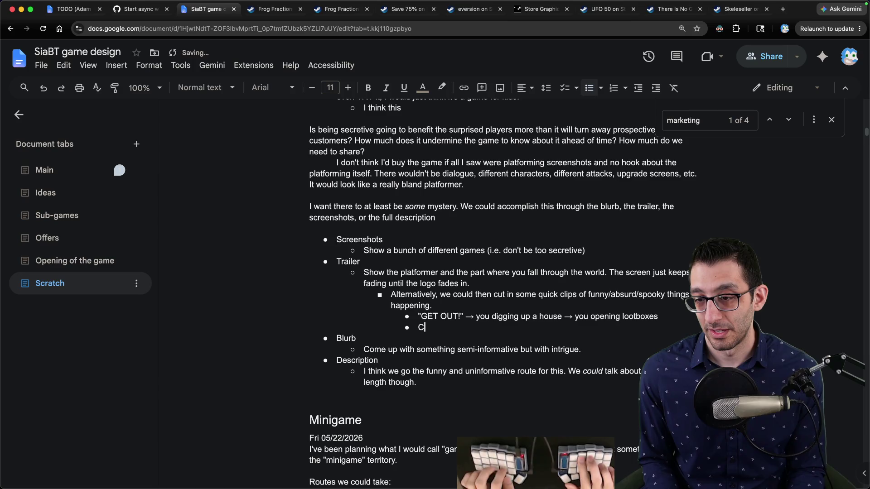
text(ould bring it a)
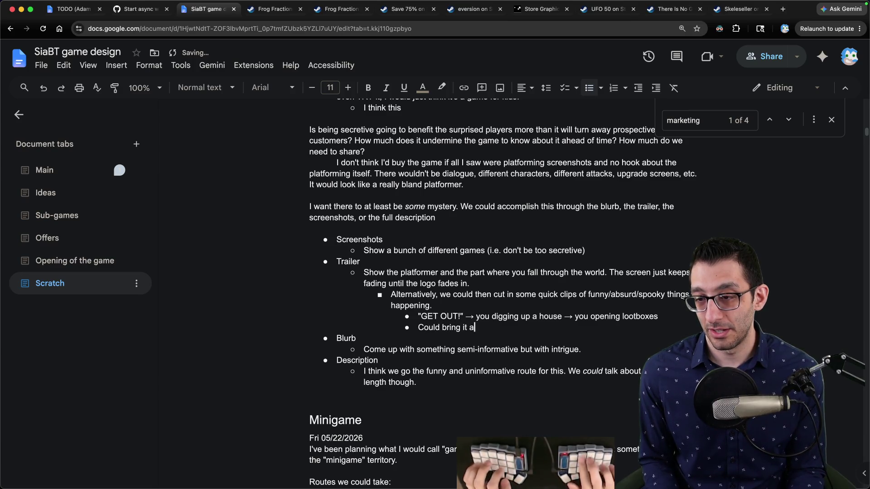
text(ll back to press)
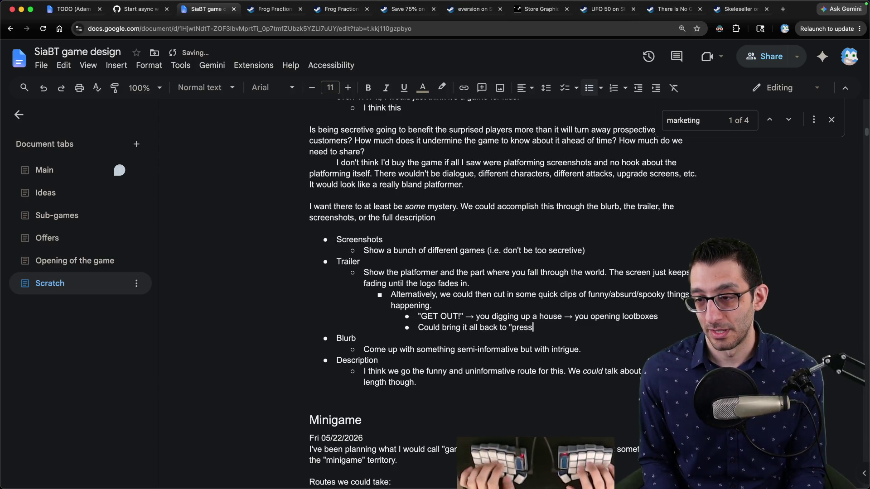
text(o jump" or osm)
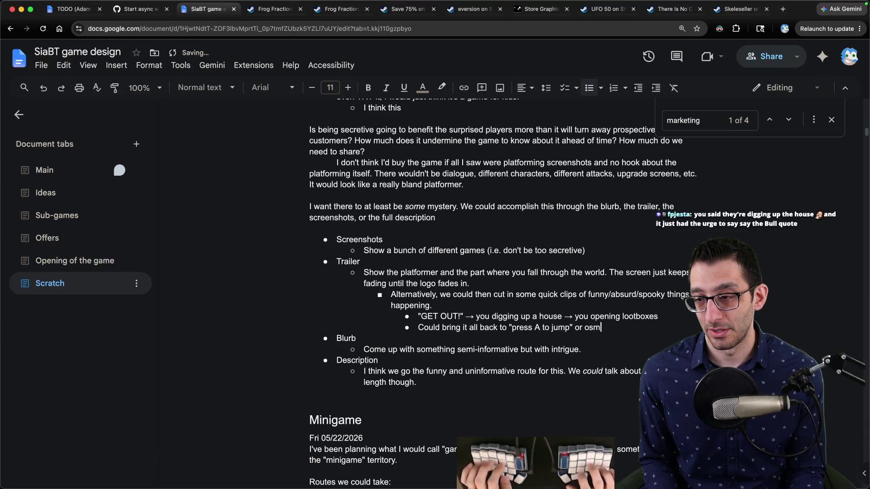
text(ething to)
key(alt+BackSpace)
key(alt+BackSpace)
text(something tojust to anchor)
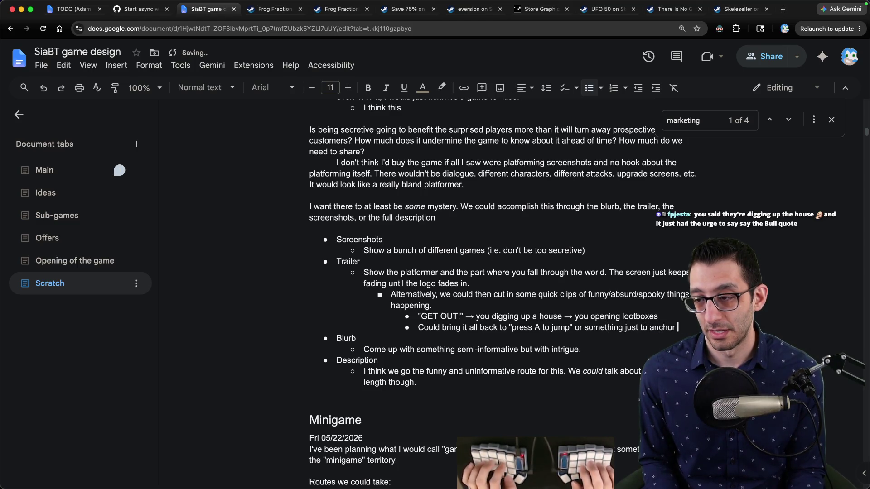
text( tutorial)
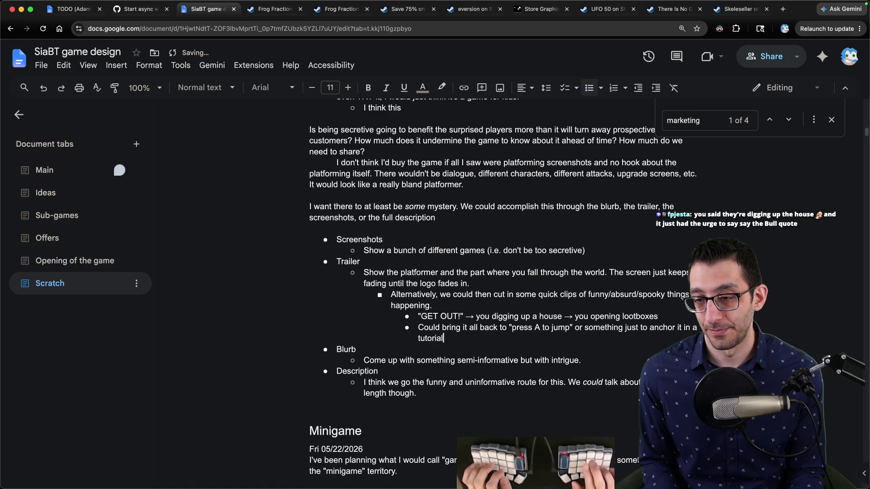
Below the logo-fade line, begin a sub-point about flashing quickly through tutorial prompts like press A to jump.
key(Up)
key(Up)
key(Up)
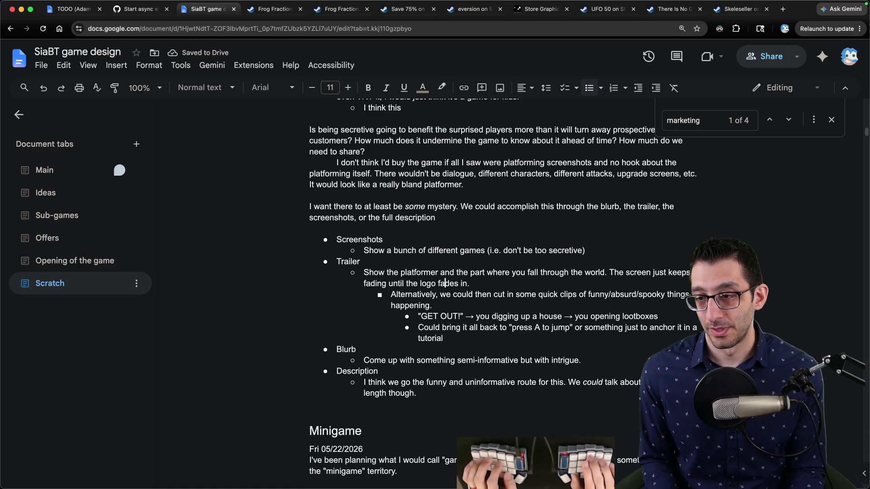
key(Return)
key(Tab)
text(A)
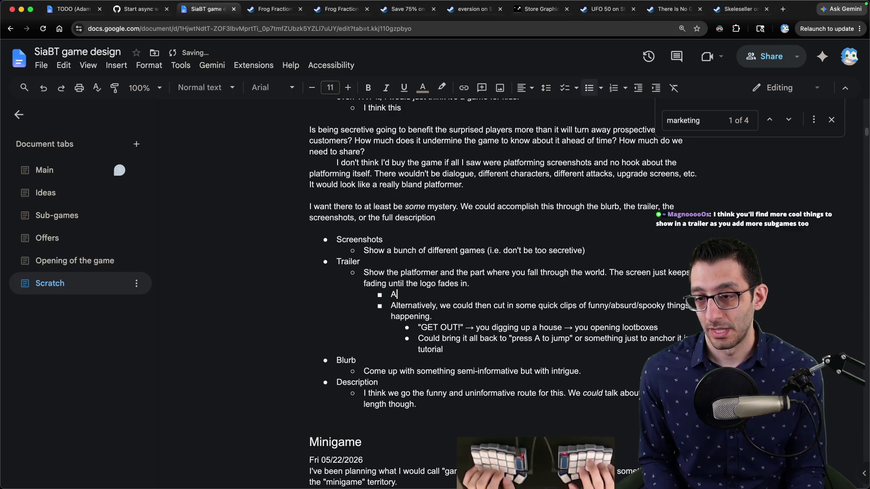
text(ctually, it could flash )
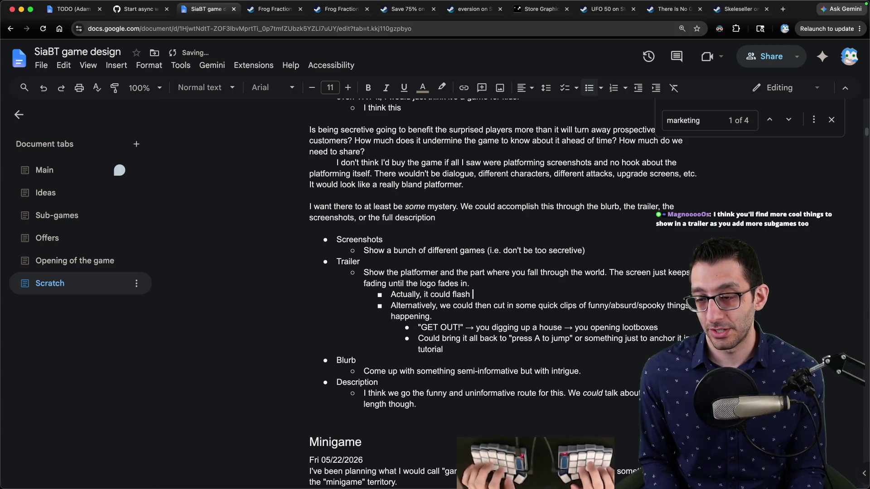
text(quickly through the tutor)
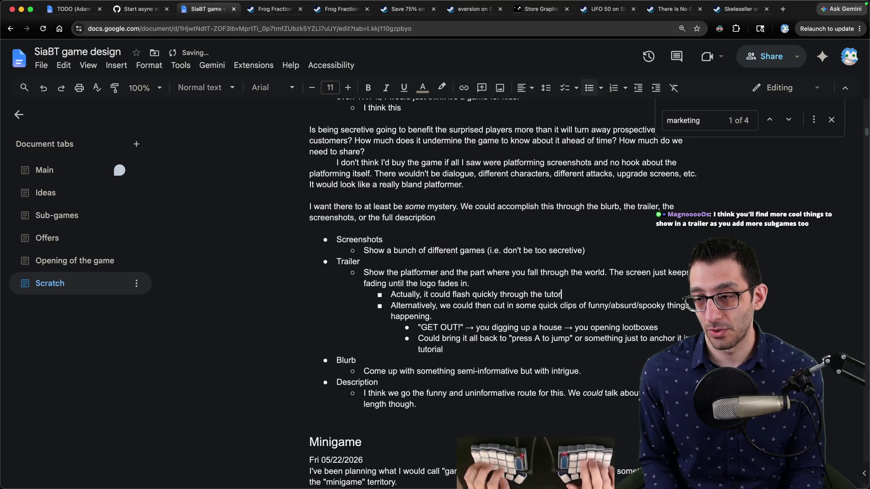
text(ial prom press A)
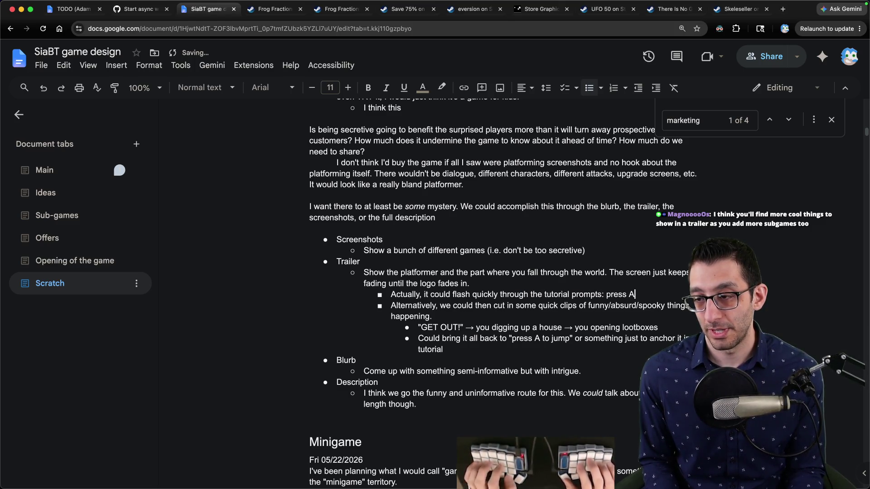
text(h)
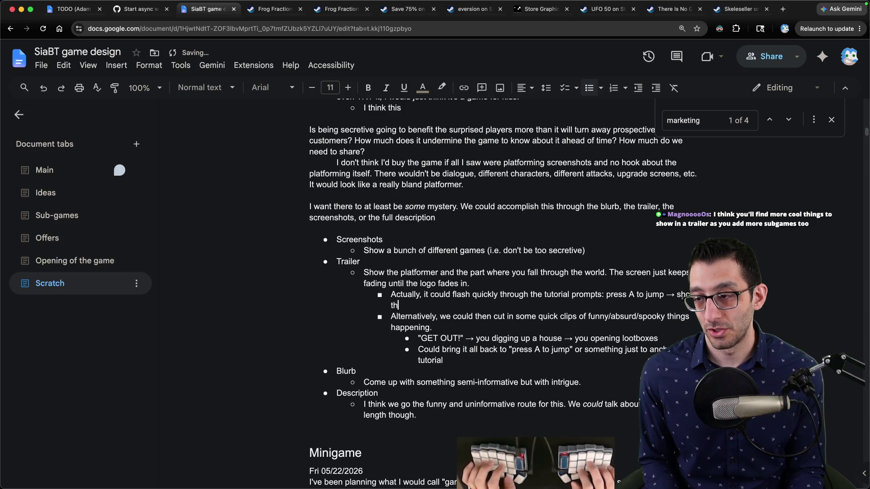
text(ow the character jumping)
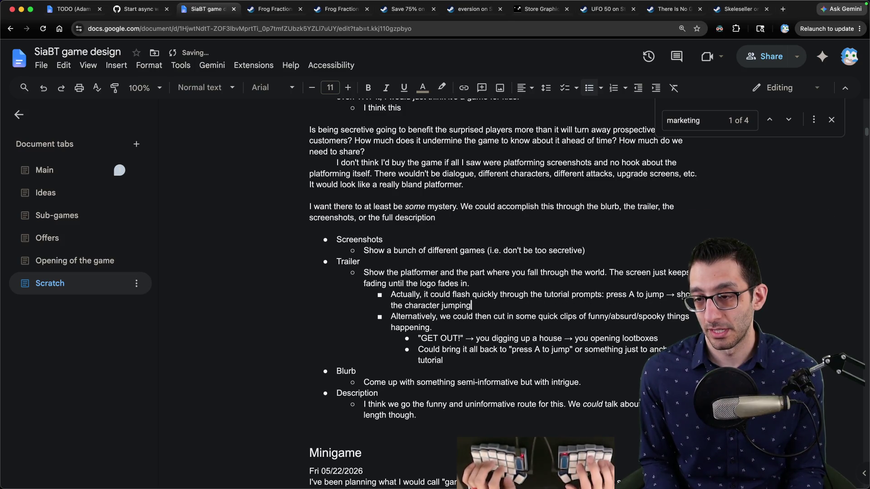
text( -> press R to dash 'r)
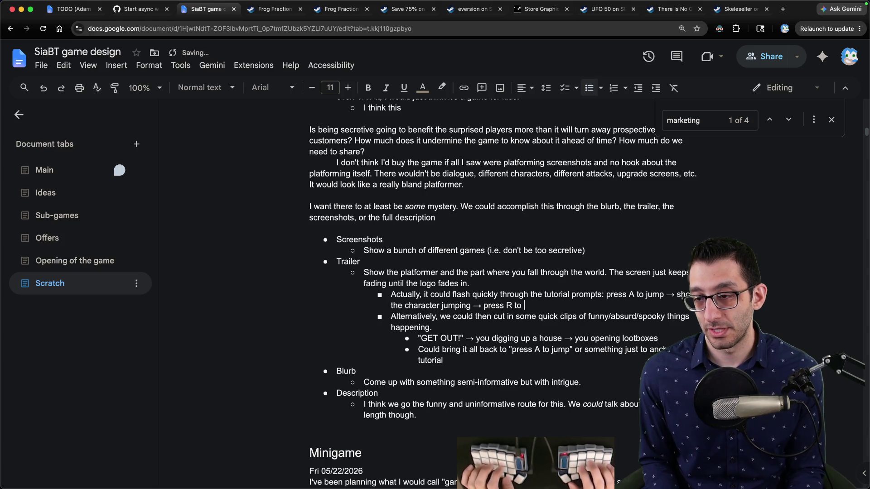
Continue the prompts idea with dashing forward, a long jump, then the character falling for a long time.
key(BackSpace)
key(BackSpace)
text(-> show the character)
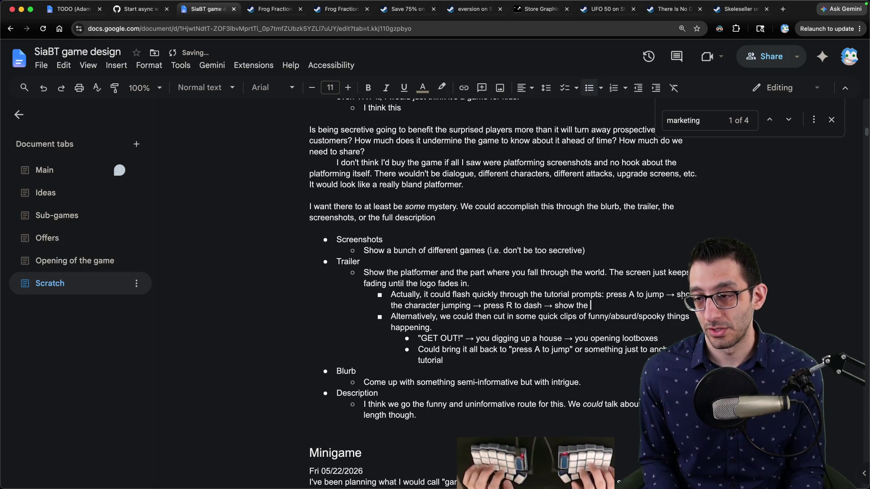
text( dashing 'r)
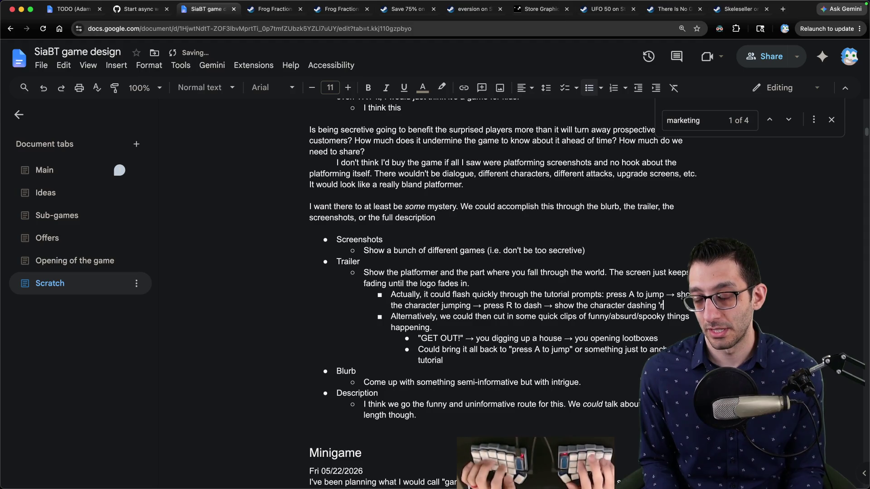
text(forward to the lom)
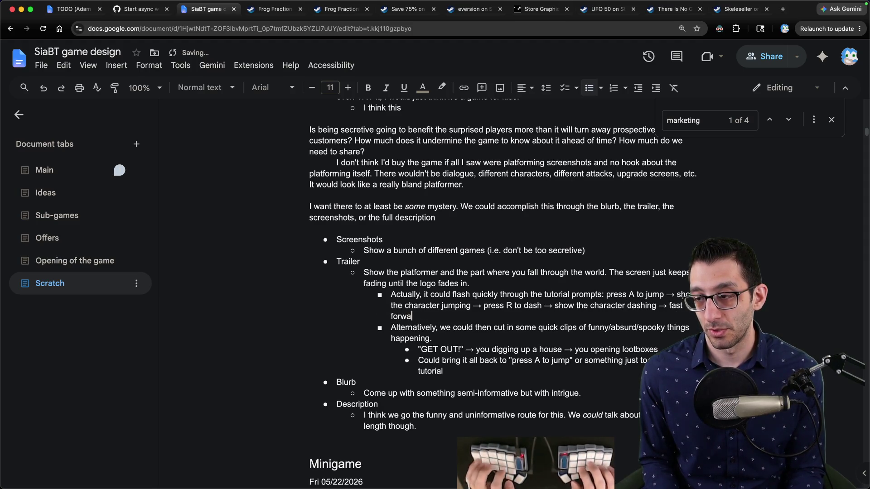
key(BackSpace)
text(ng ju)
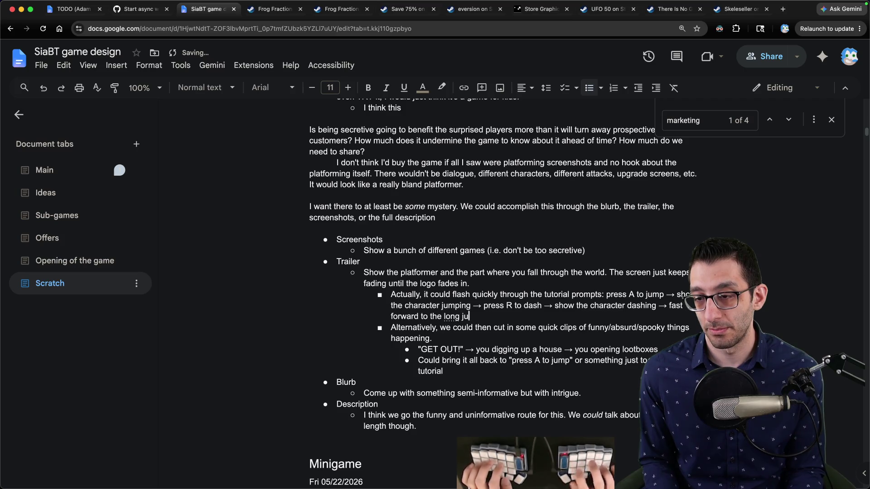
text(mp → show)
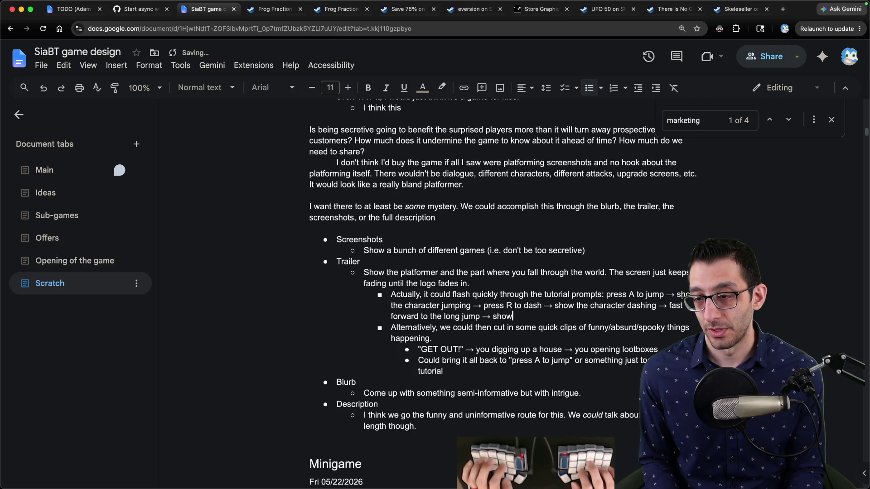
text( the character falling for a long time)
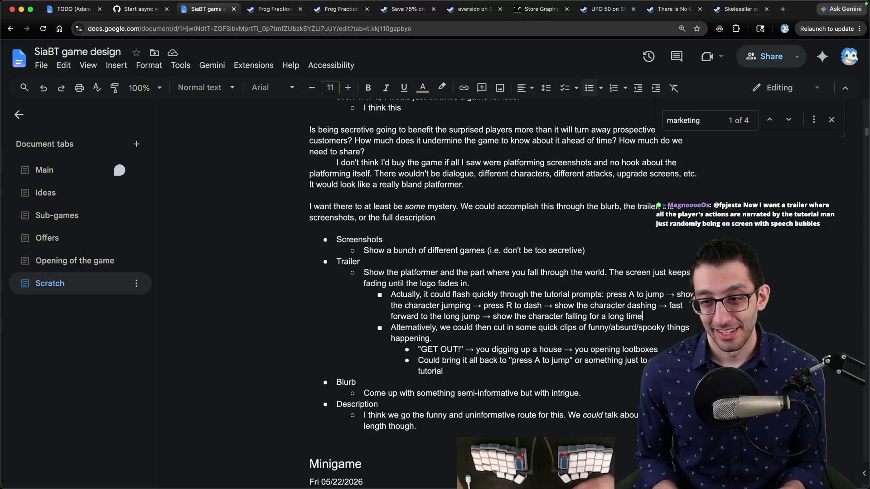
scroll(503, 293, down, 3)
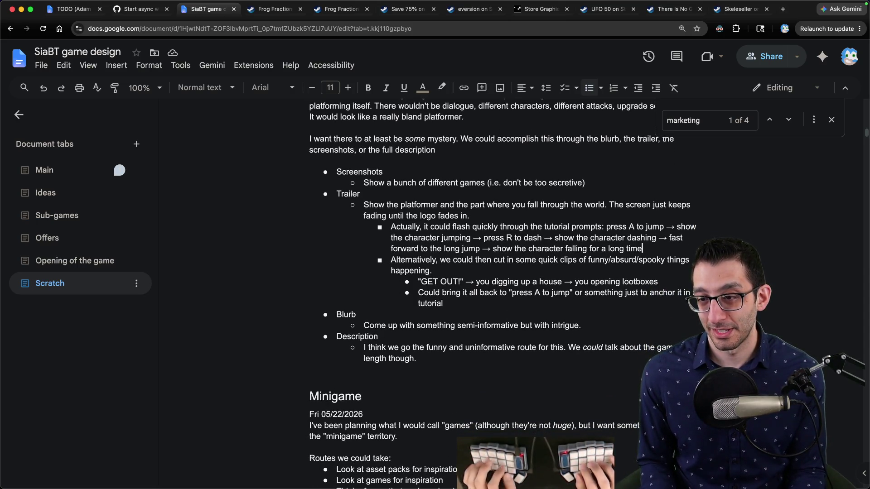
key(Down)
key(Down)
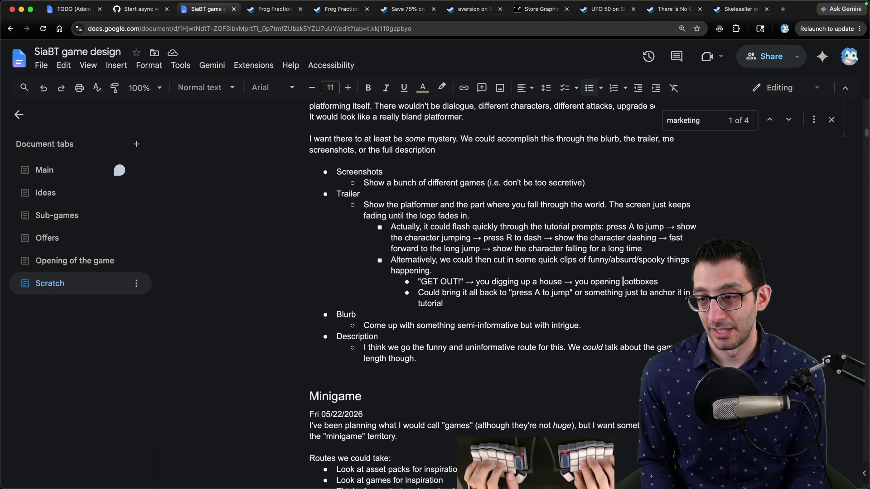
Extend the GET OUT sequence with Tutorial Man walking through the world or digging in your house (italic 'in'), plus a fever-dream game saying "Lovely platformer we're having".
text(-> )
text(Man walking through)
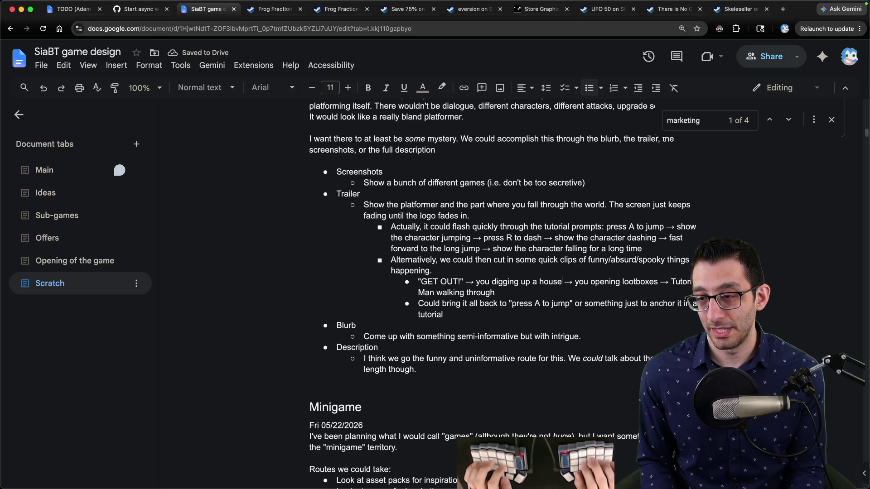
text( ()
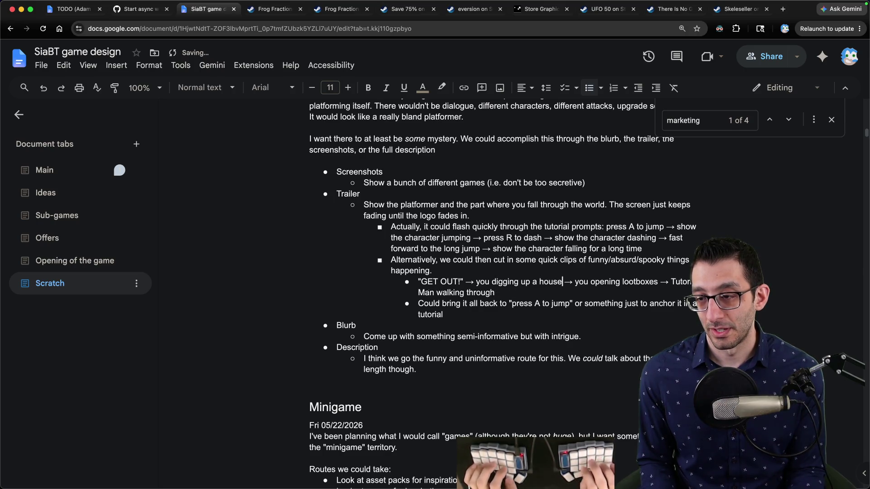
text(or digging in your house)
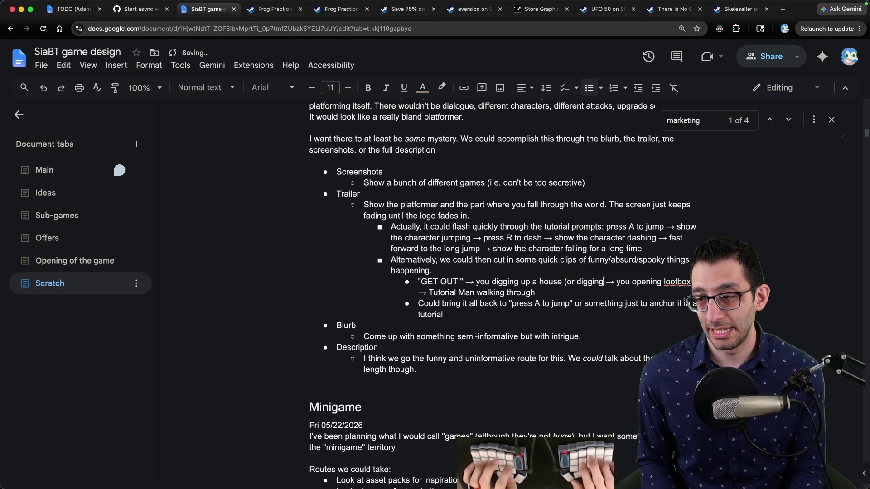
key(alt+Left)
key(alt+Left)
key(alt+shift+Right)
key(ctrl+i)
click(604, 292)
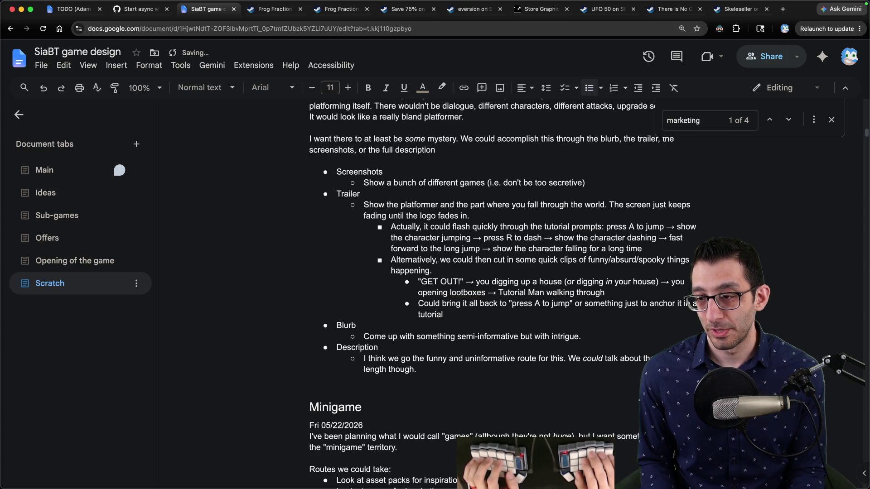
text(t)
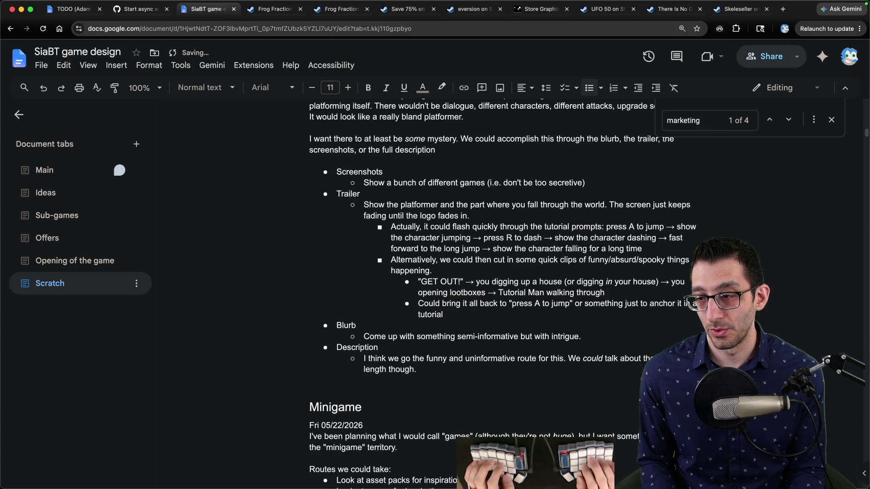
text(he world)
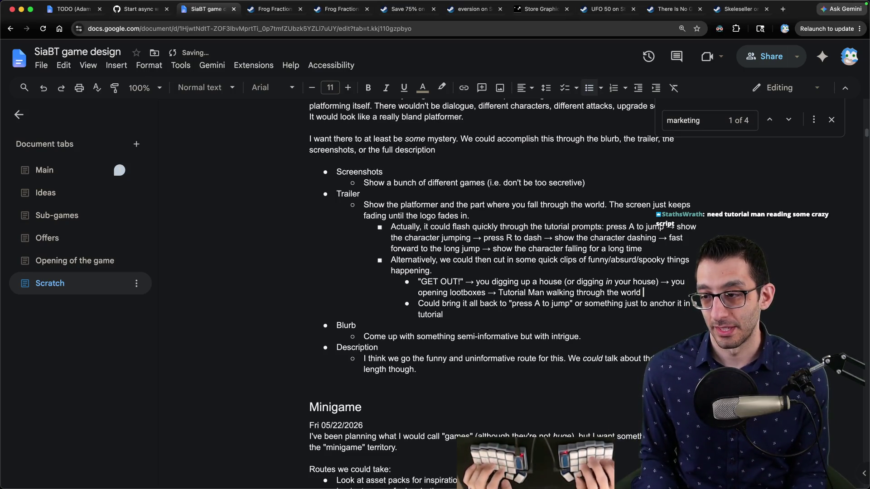
text(fever)
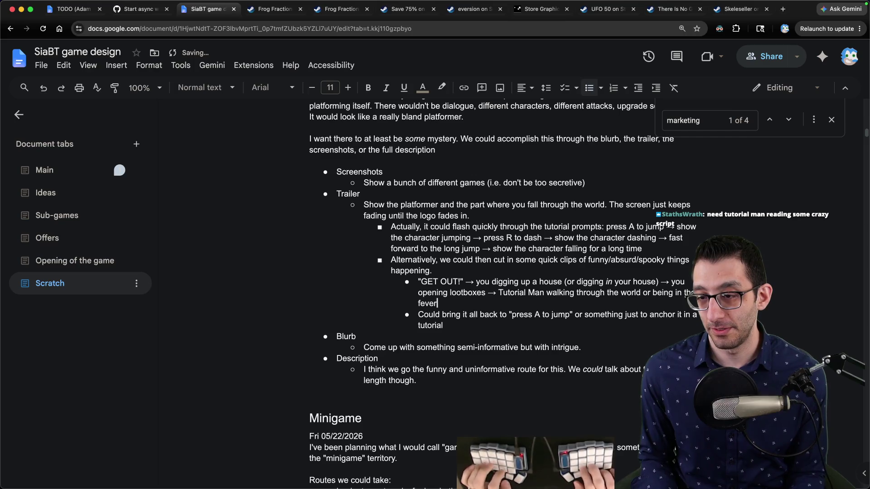
text(-dream game saying "Love)
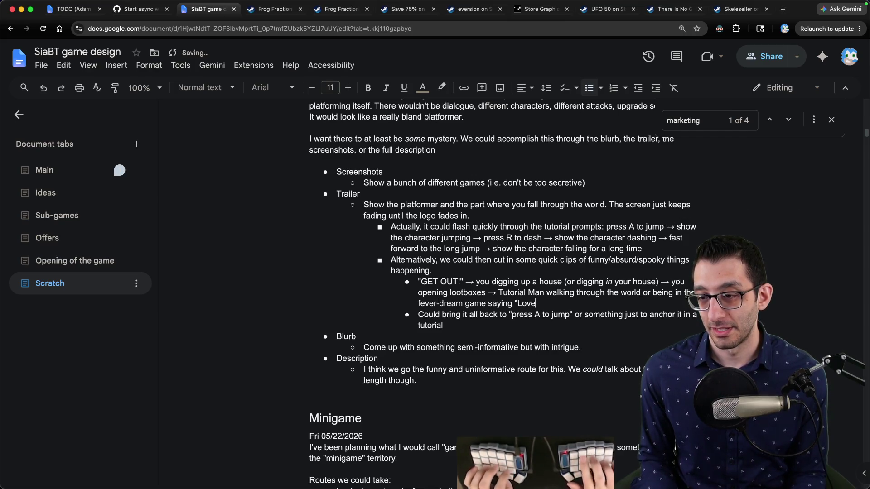
text(ly platformer we're having")
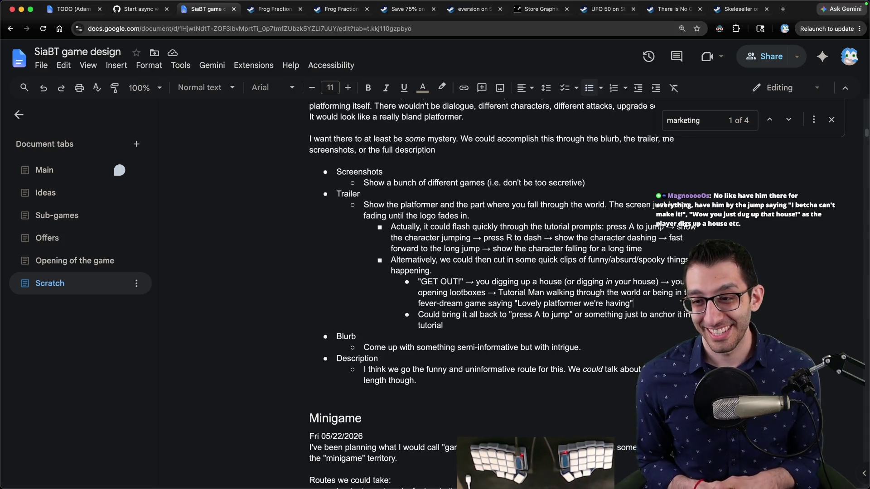
Look over the trailer plan list, then switch browser tabs to the TODO document.
scroll(403, 301, up, 2)
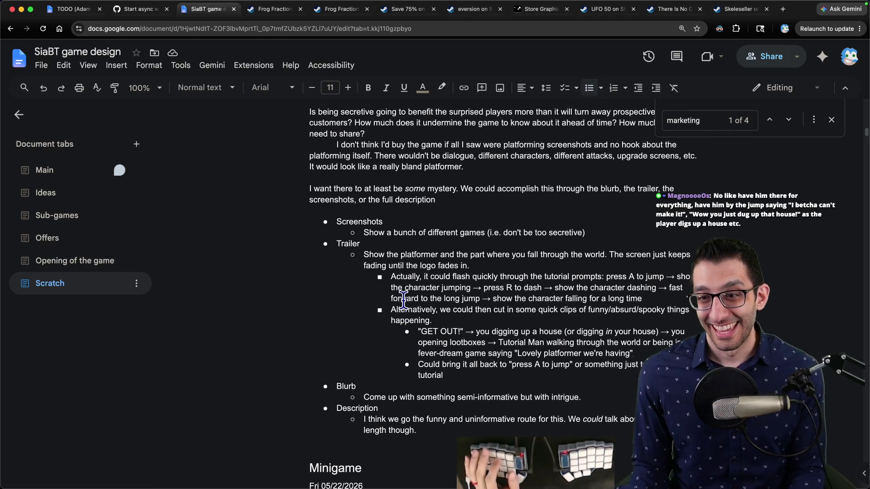
drag(338, 222, 469, 421)
click(469, 421)
key(ctrl+shift+Tab)
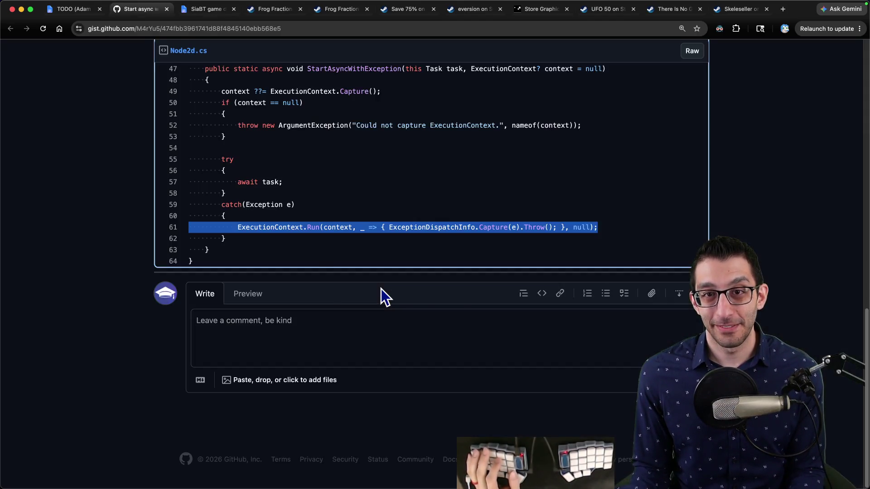
key(ctrl+shift+Tab)
scroll(498, 256, up, 2)
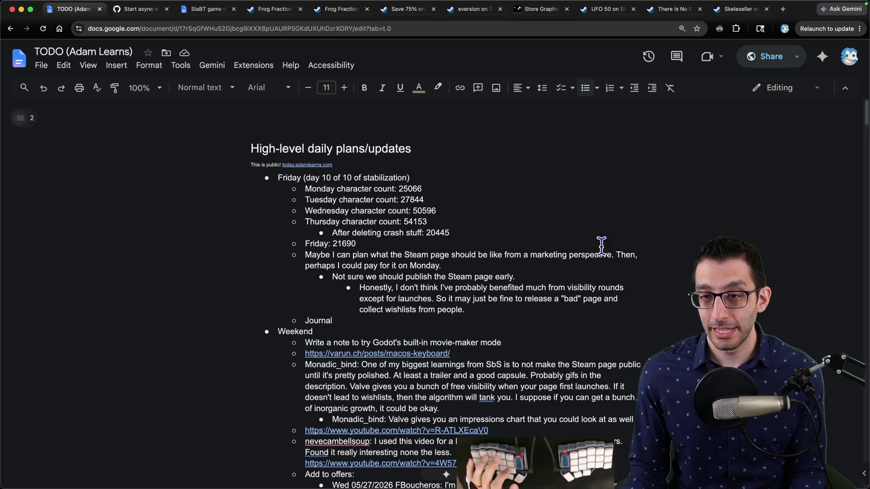
scroll(586, 249, down, 4)
scroll(586, 249, down, 2)
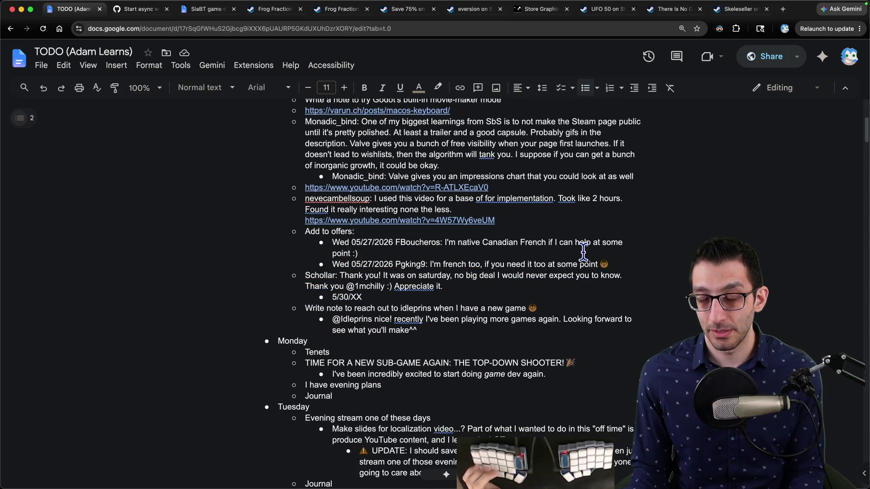
scroll(583, 251, up, 6)
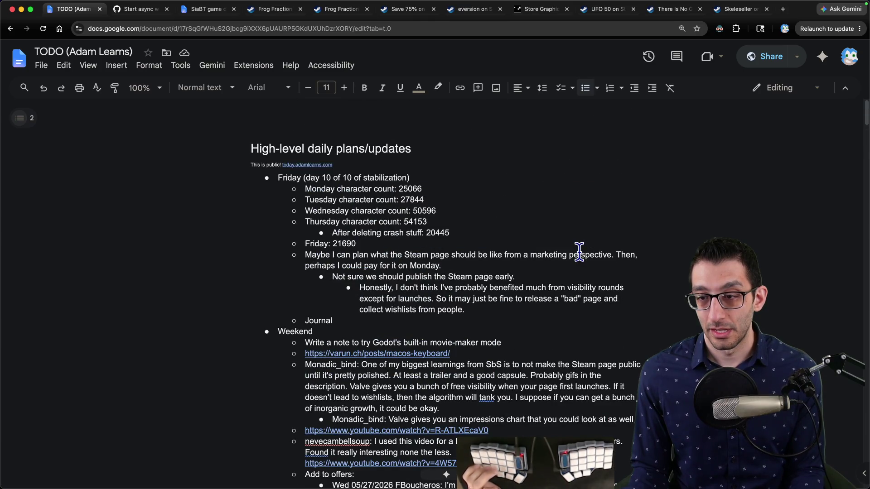
scroll(534, 237, down, 2)
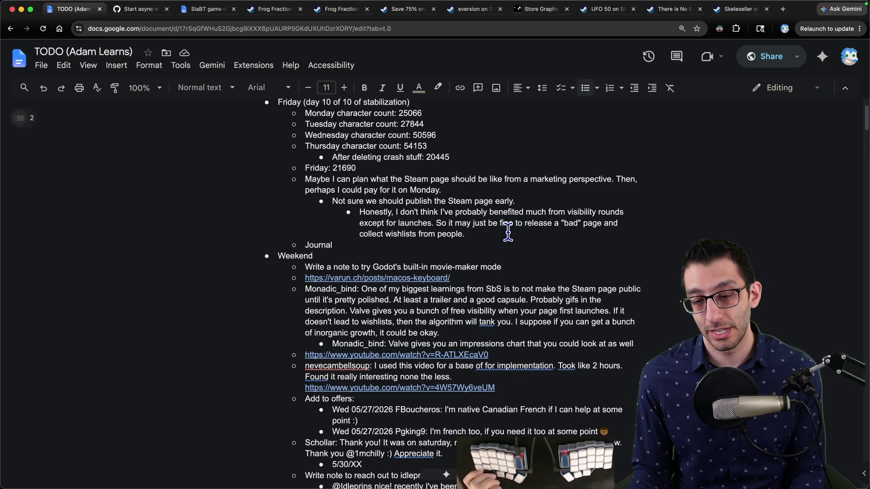
scroll(507, 233, down, 5)
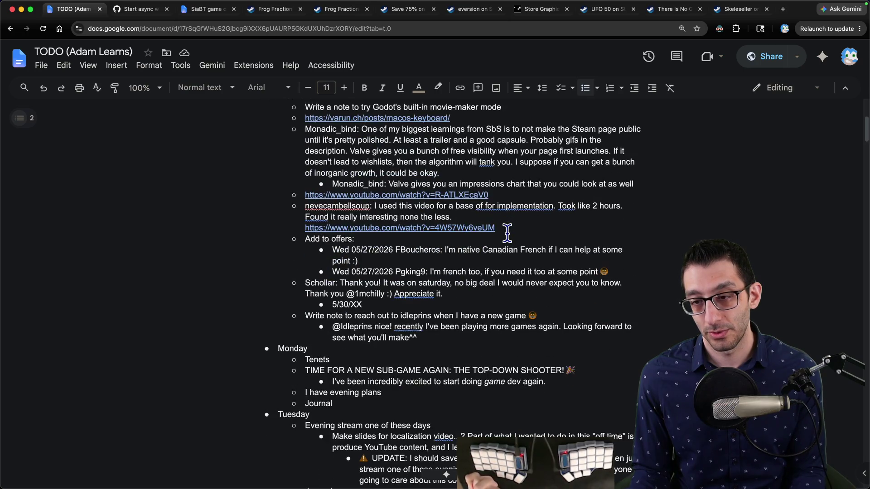
scroll(506, 233, up, 8)
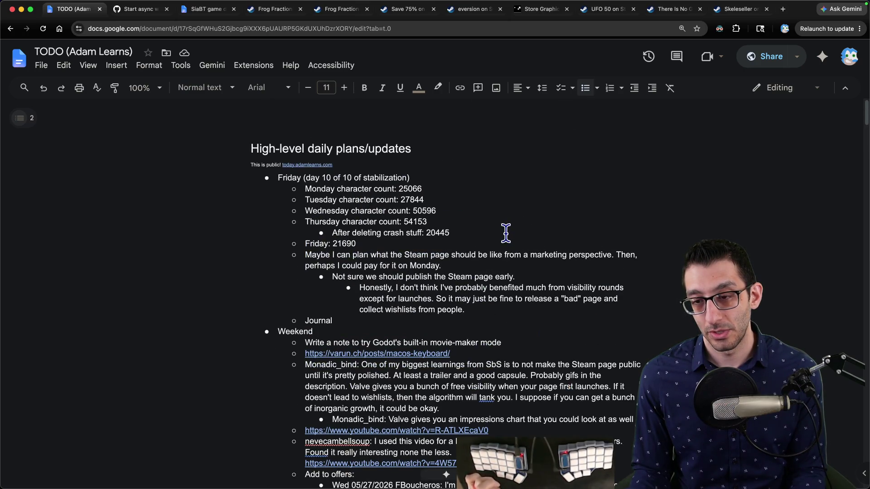
scroll(506, 232, down, 6)
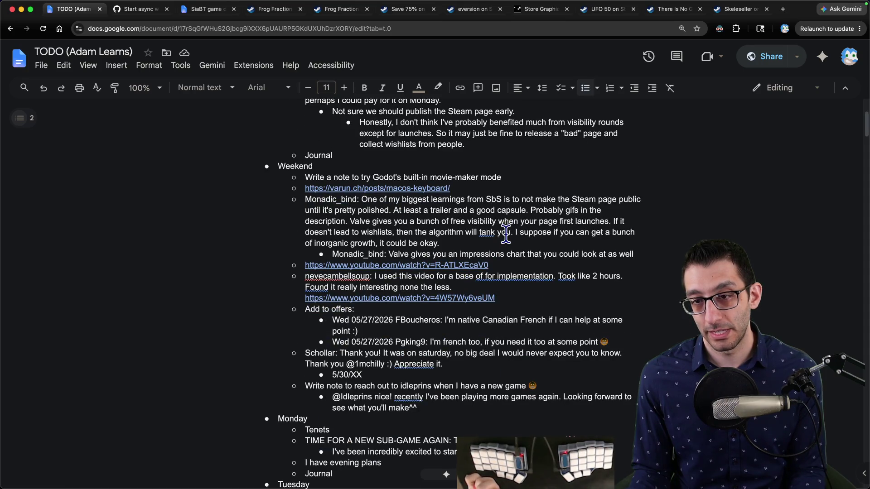
scroll(506, 233, down, 5)
Nest a note under Monday's evening plans: maybe set up the Steam page then, not live yet.
click(384, 325)
key(Return)
key(Tab)
text(May wa)
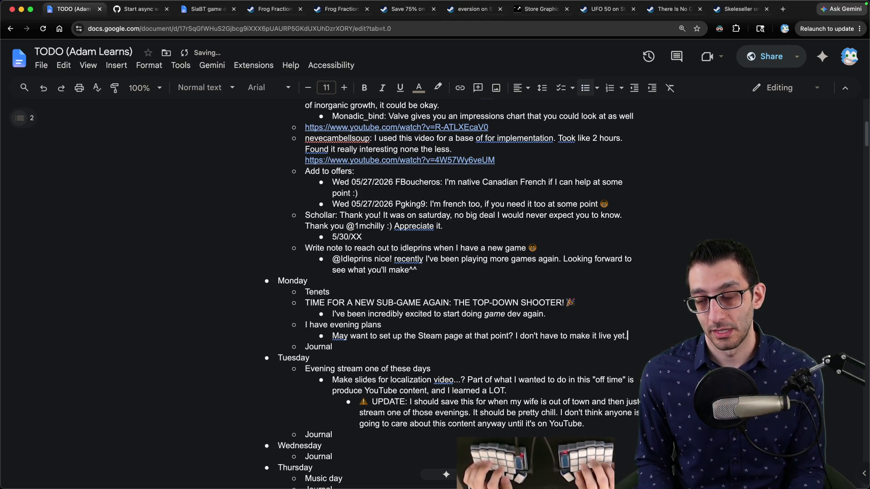
scroll(563, 281, up, 7)
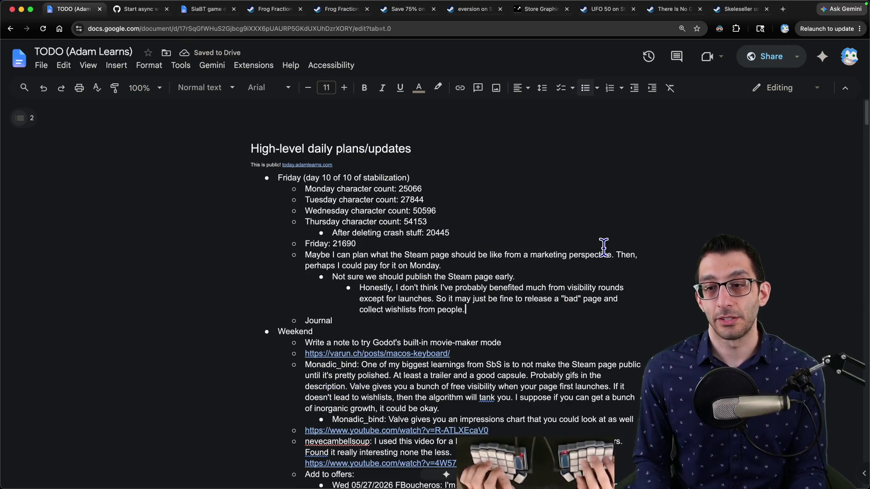
Add a bullet under 'Friday: 21690' saying 'I need to file the Steam notes away'.
click(357, 243)
key(Return)
text(I need)
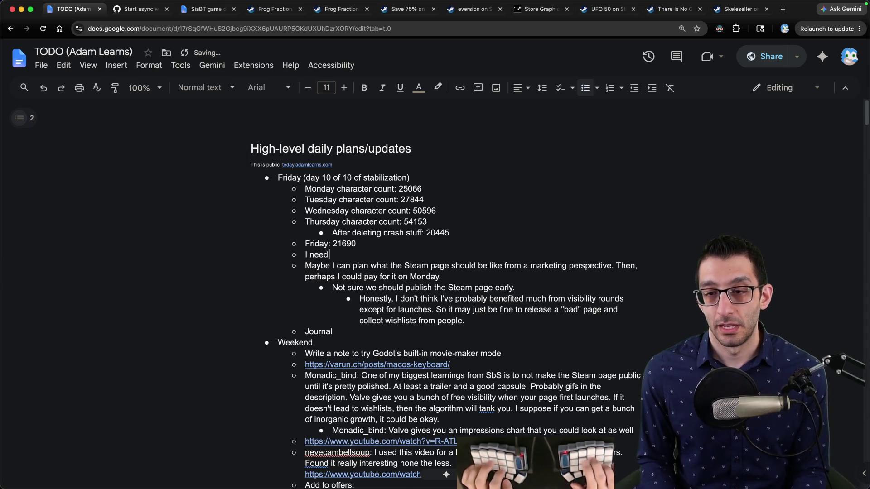
text( to file the Steam notes away)
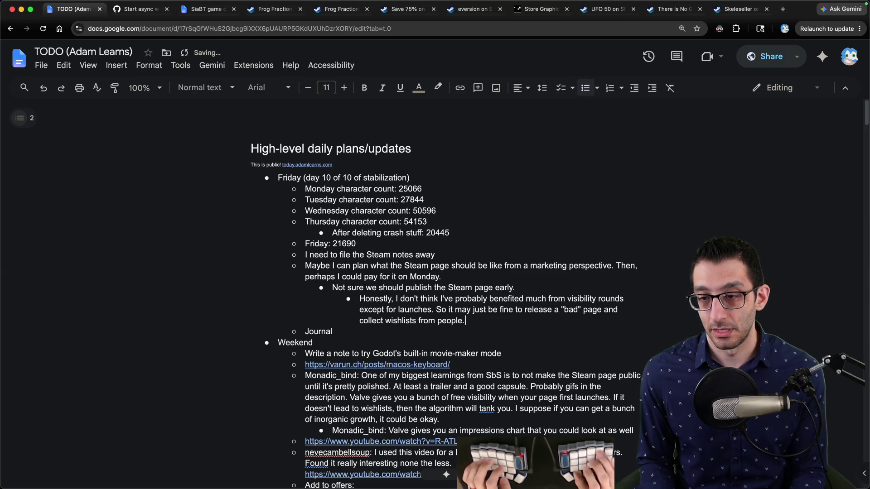
Cut the Steam page planning notes out of the TODO doc.
key(shift+Up)
key(shift+Up)
key(shift+Up)
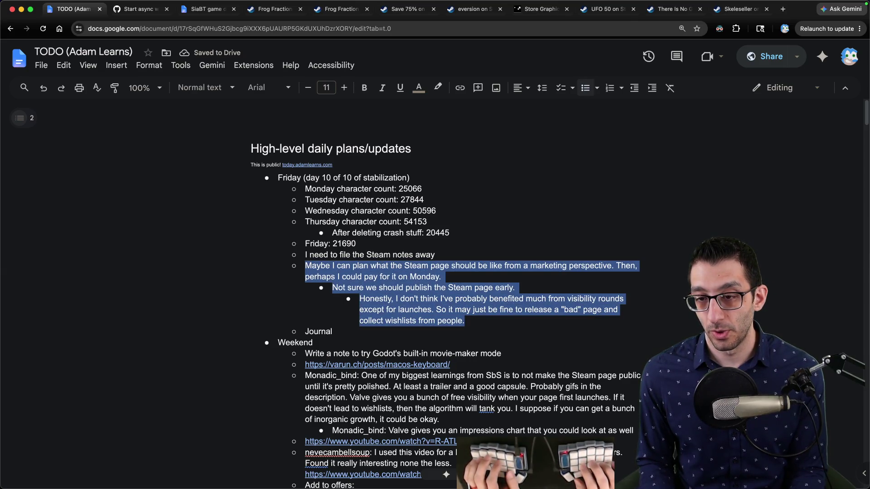
key(super+x)
key(BackSpace)
key(ctrl+Tab)
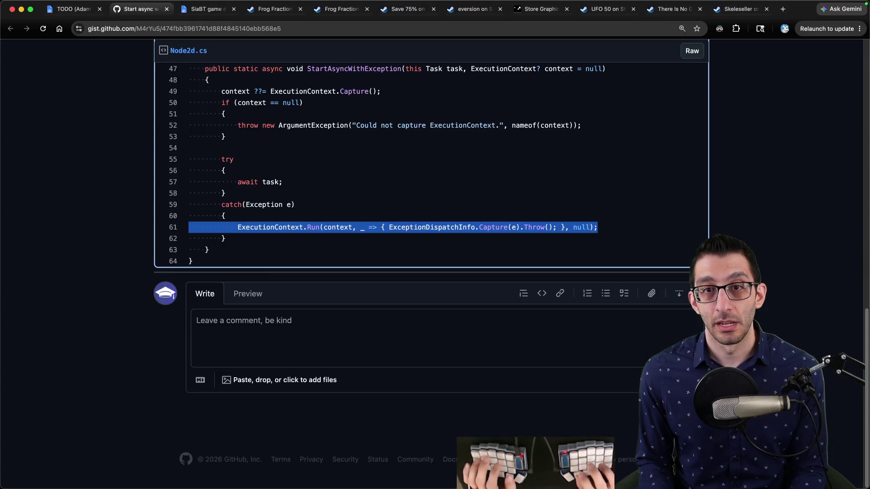
Copy the screenshots-to-description planning notes in the SiaBT game design doc.
key(ctrl+Tab)
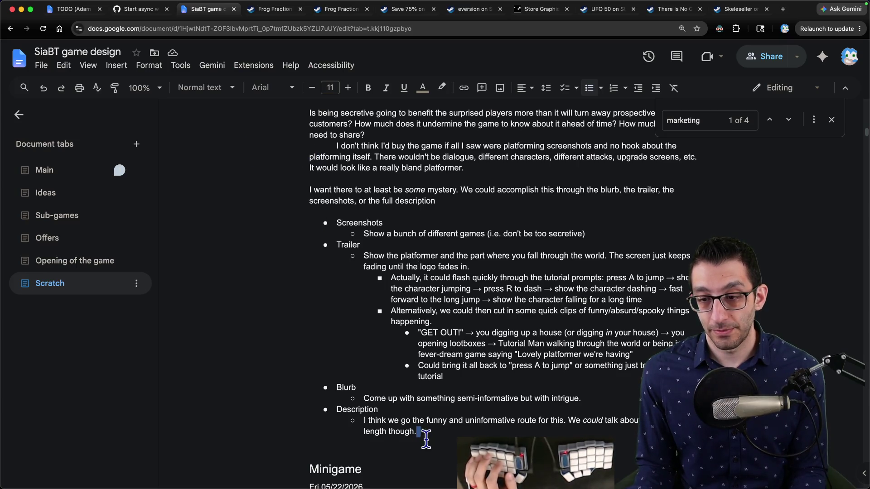
key(shift+Up)
key(shift+Up)
key(shift+Up)
key(shift+Down)
key(shift+Down)
key(shift+Down)
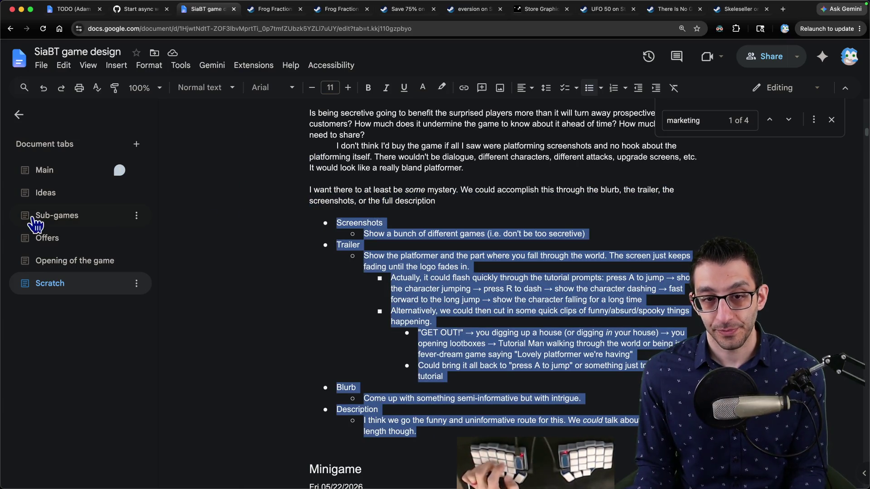
Create a new document tab named 'Steam page' and paste the planning notes into it.
click(137, 144)
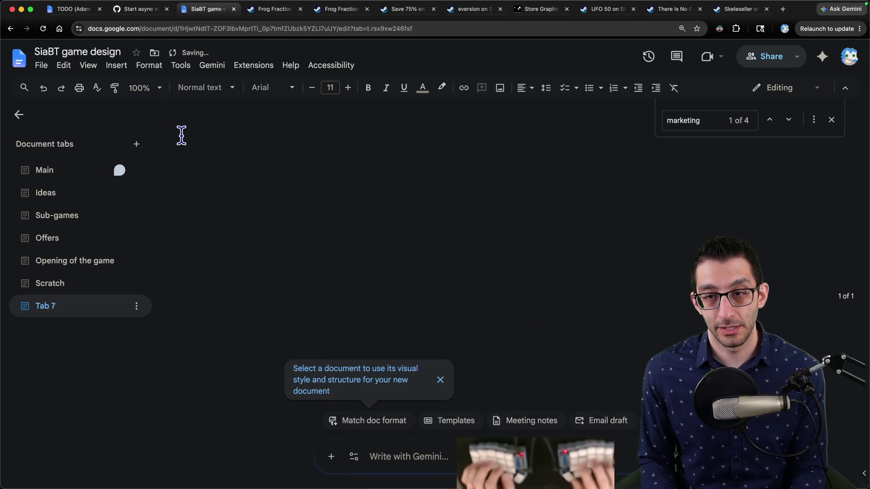
right_click(65, 314)
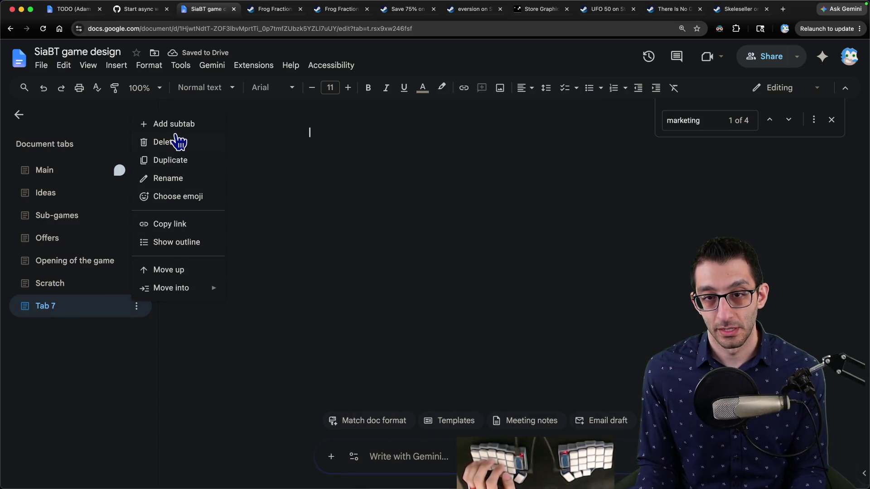
click(179, 181)
text(Steam page)
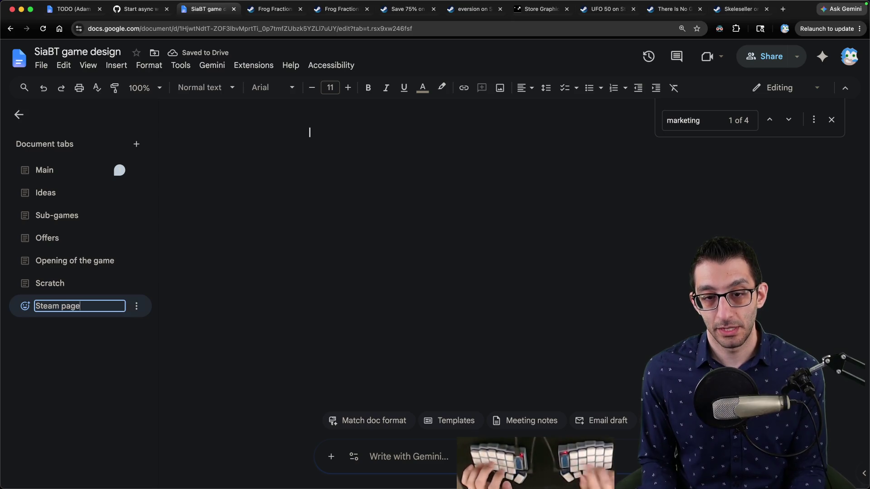
key(Return)
key(ctrl+v)
Copy the link to the Steam page heading in the Scratch tab and return to Steam page.
click(88, 285)
scroll(343, 169, up, 20)
click(338, 149)
click(358, 28)
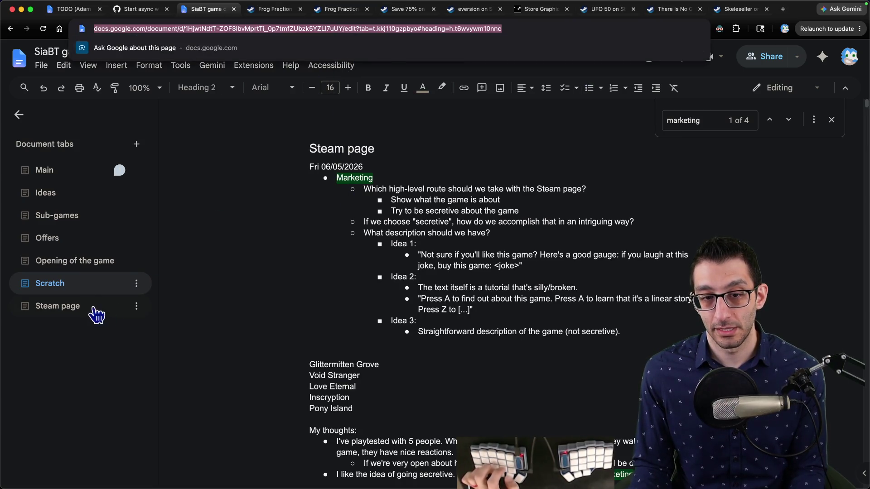
click(96, 310)
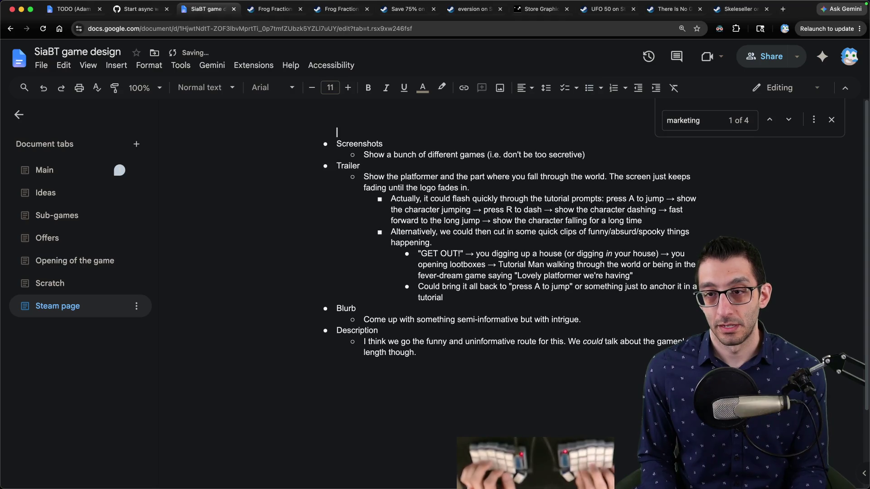
Add a 'Planning' heading and an intro line linking 'here' to the Scratch notes.
text(Planning)
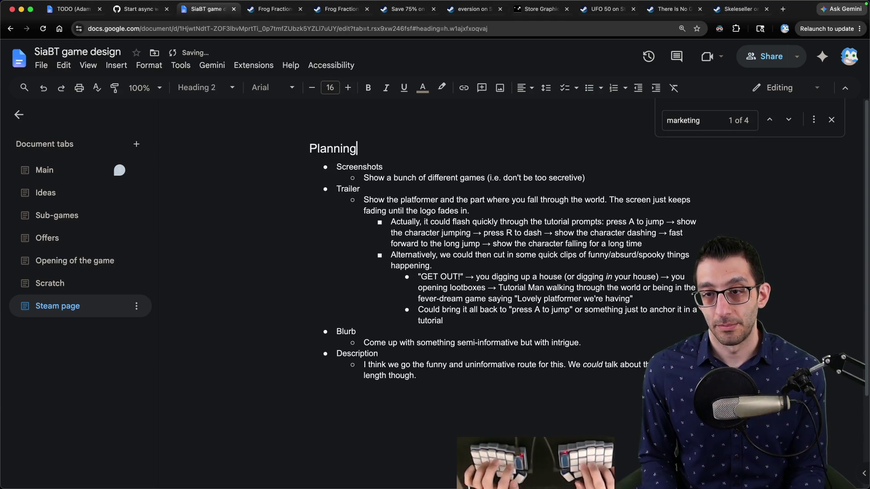
key(Return)
text(ome scratch planning here)
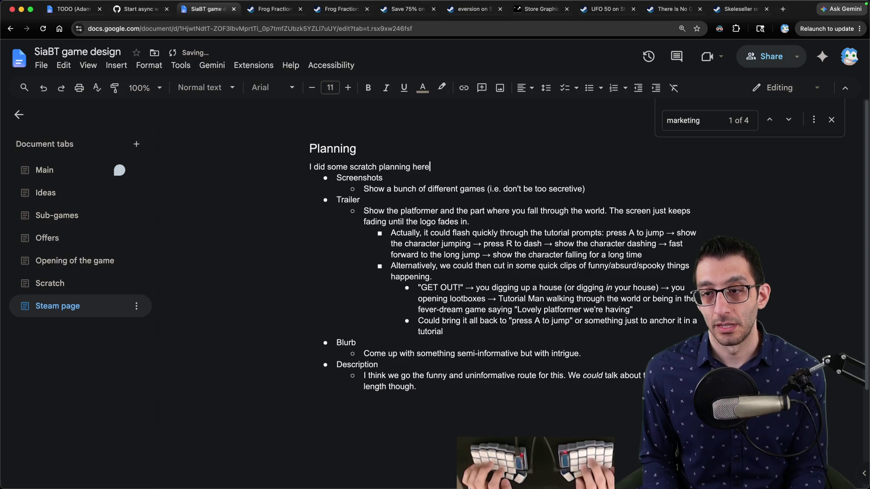
key(ctrl+v)
text(.)
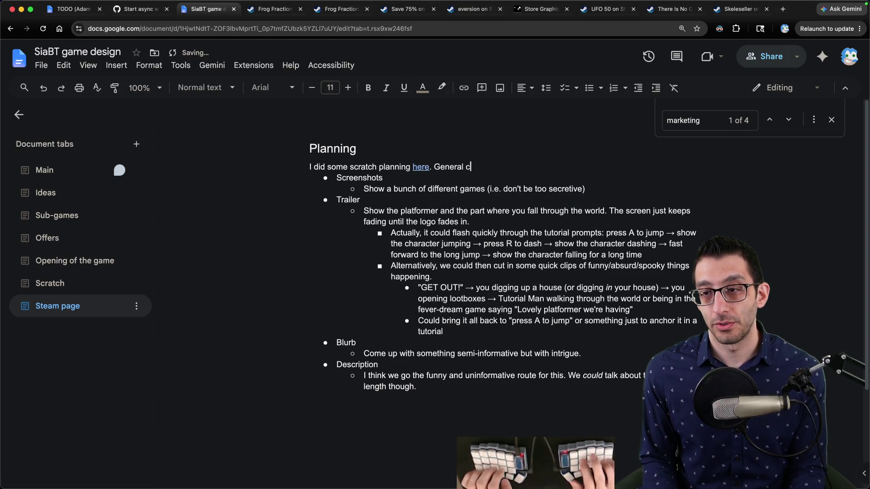
Add a bulleted conclusion that the page shouldn't be too secretive and remove the blank lines.
key(Return)
key(Return)
key(Return)
key(Up)
key(Up)
key(Up)
key(ctrl+shift+8)
text(I shouldn't be)
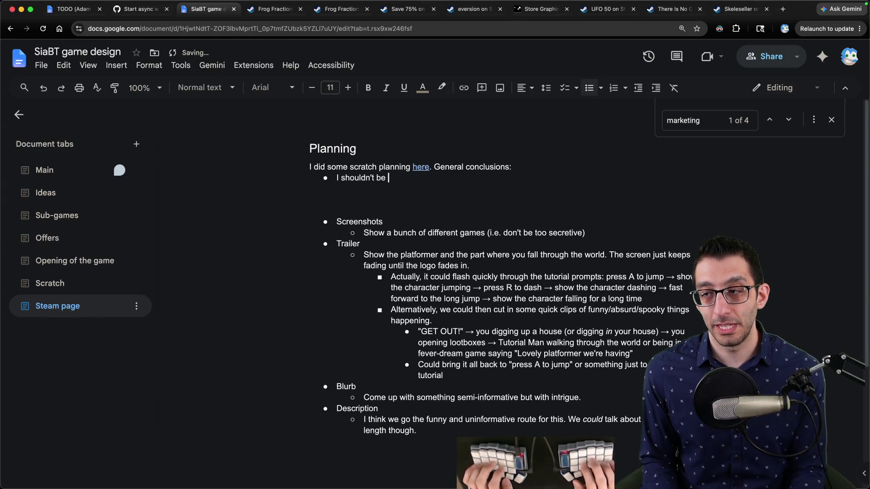
text(tive or else the game page will be bla)
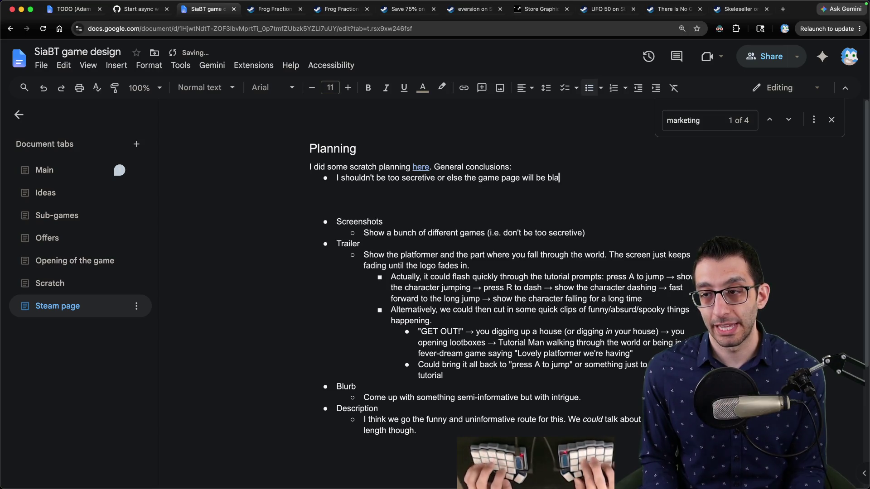
key(Down)
key(Down)
key(Down)
key(BackSpace)
key(BackSpace)
key(BackSpace)
key(Down)
key(Down)
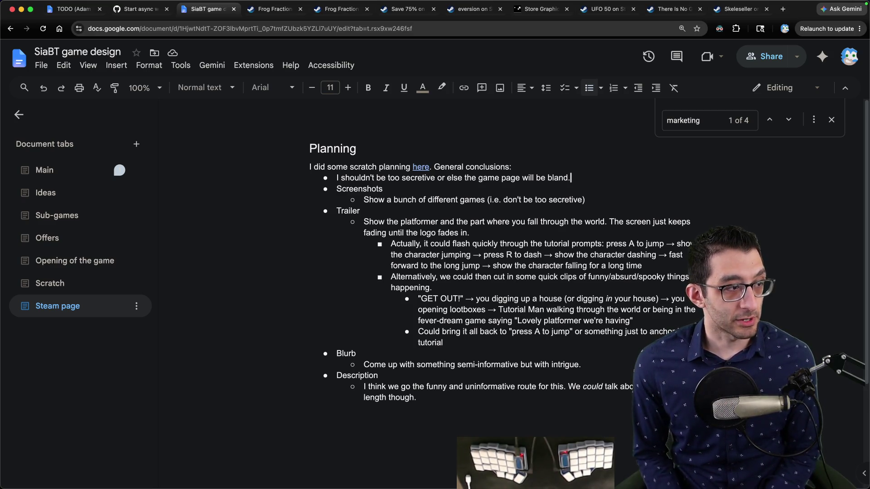
key(super+t)
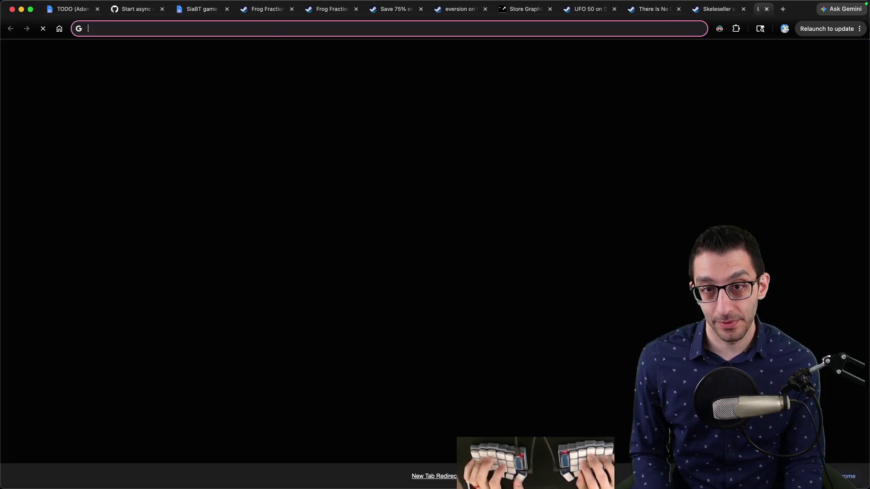
Search 'steam fee' and highlight the $100.00 Steam Direct submission fee in the results.
text(steam fee)
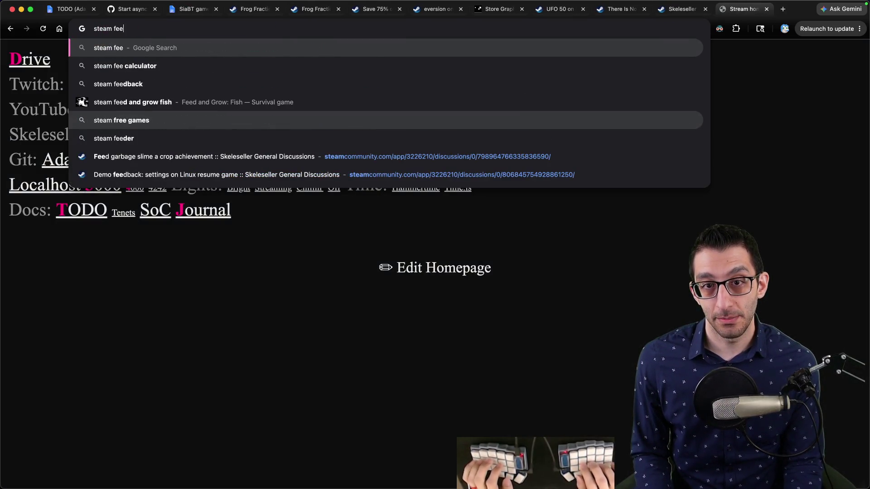
key(Return)
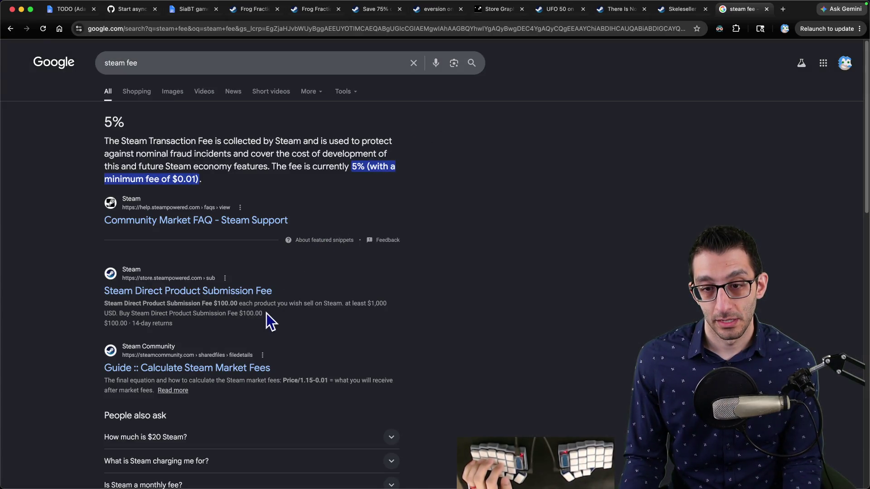
drag(213, 303, 285, 300)
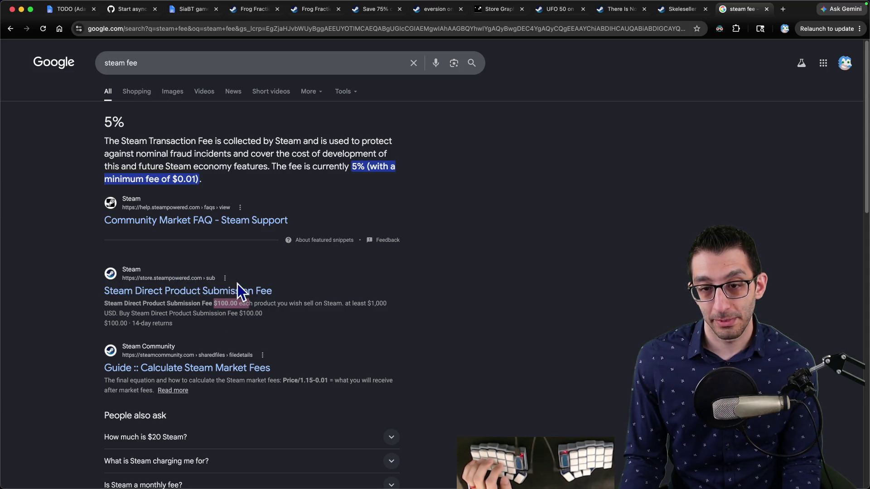
scroll(530, 271, down, 10)
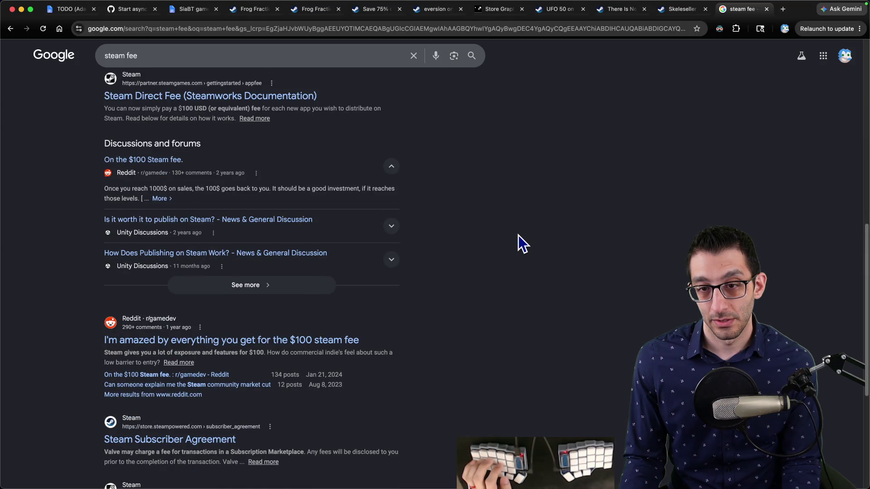
scroll(518, 232, up, 10)
key(super+1)
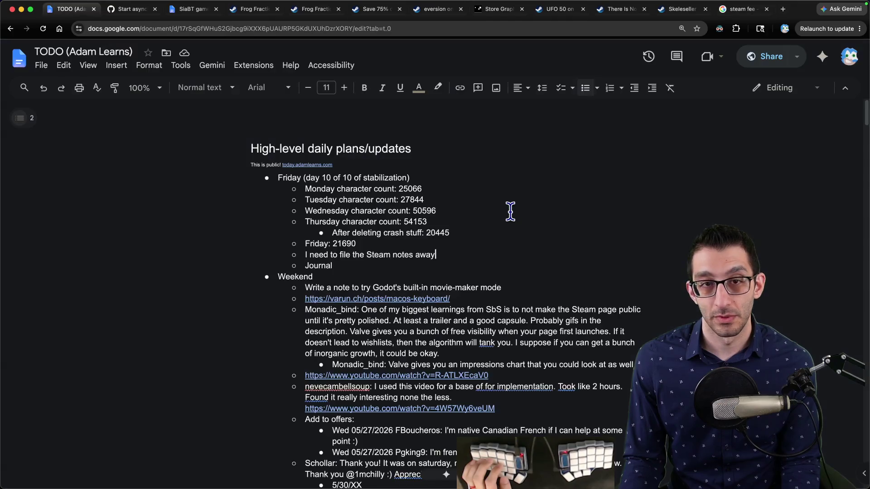
Reword the Friday Steam note to 'I still need to plan out the rest of the Steam info'.
key(super+shift+Left)
text(I still need to )
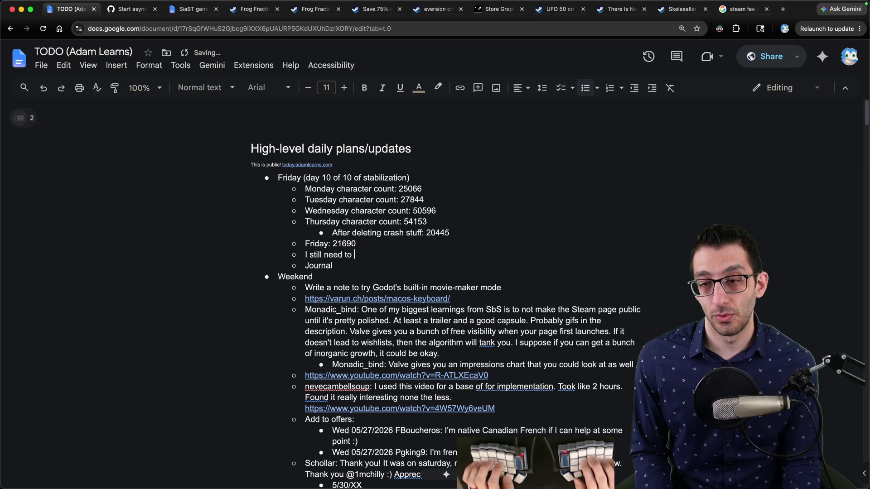
text(plan out the rest of the Steam info)
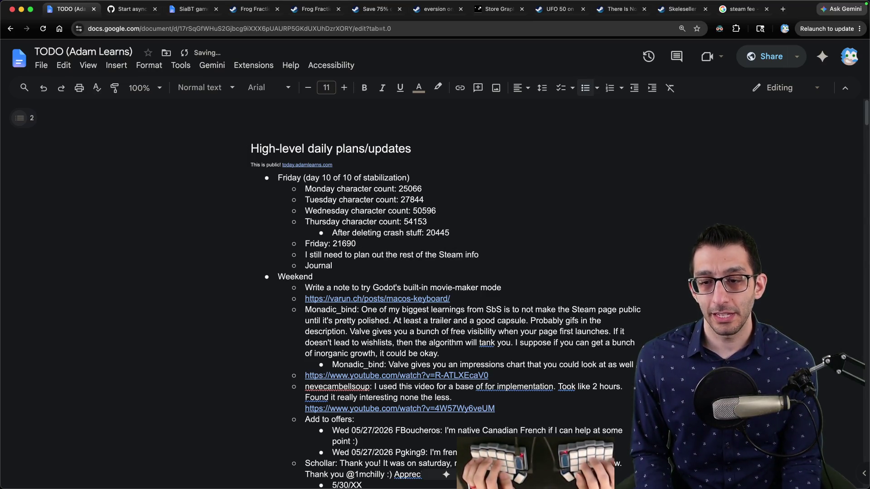
scroll(518, 195, down, 10)
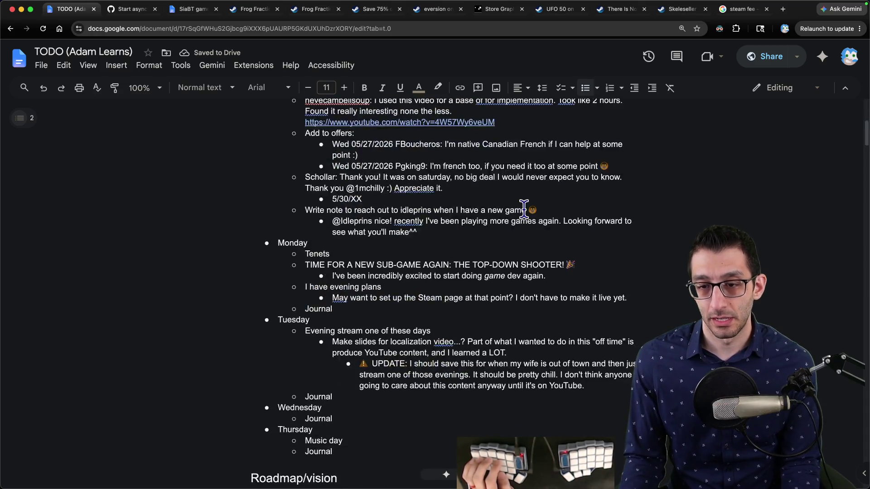
scroll(519, 213, down, 8)
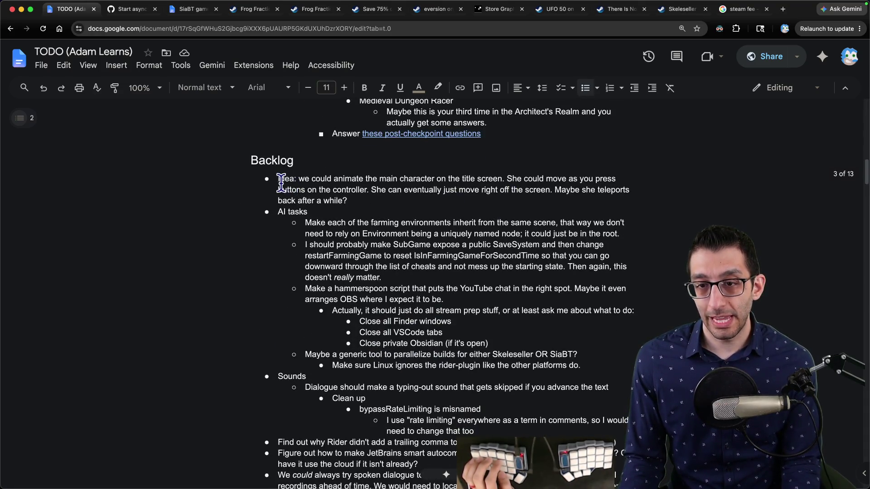
mouse_move(276, 178)
mouse_down()
mouse_move(471, 249)
mouse_move(473, 258)
mouse_move(483, 251)
mouse_up()
Move to the Monday and Tuesday plans and put the caret on the first Tuesday item.
scroll(485, 251, down, 20)
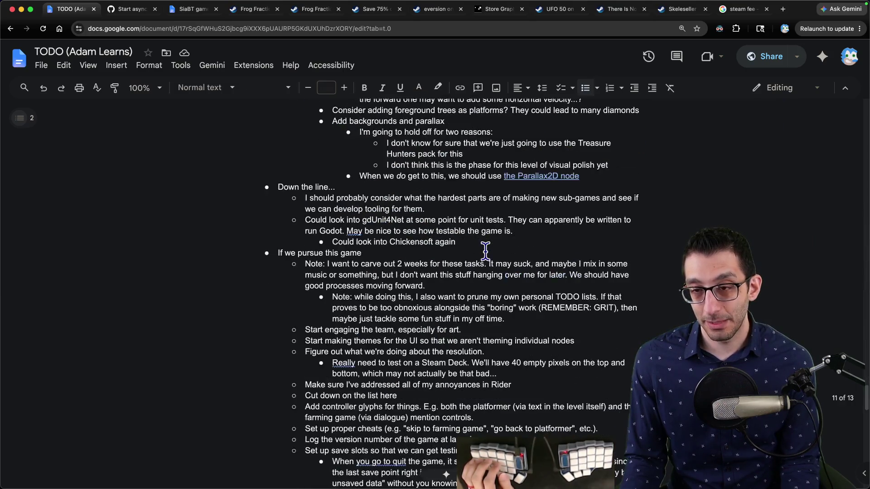
scroll(484, 251, down, 5)
scroll(485, 251, up, 10)
scroll(485, 249, down, 5)
scroll(485, 248, up, 10)
click(482, 247)
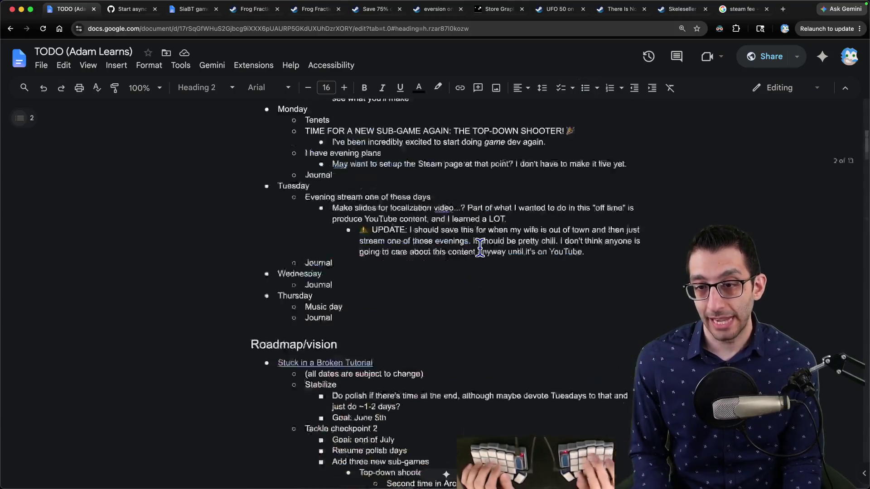
click(359, 280)
scroll(360, 280, up, 5)
click(305, 330)
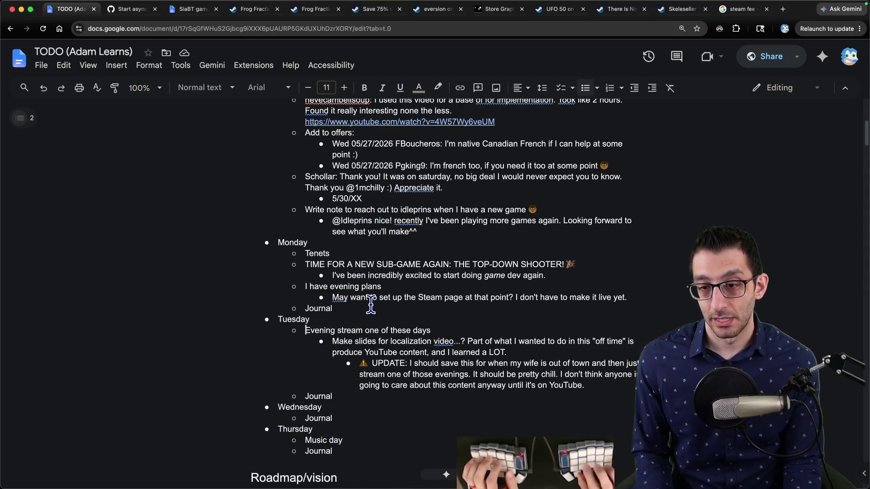
Start a new Tuesday item: no polish today, with a polish day planned one week from today.
key(Return)
key(Up)
text(N)
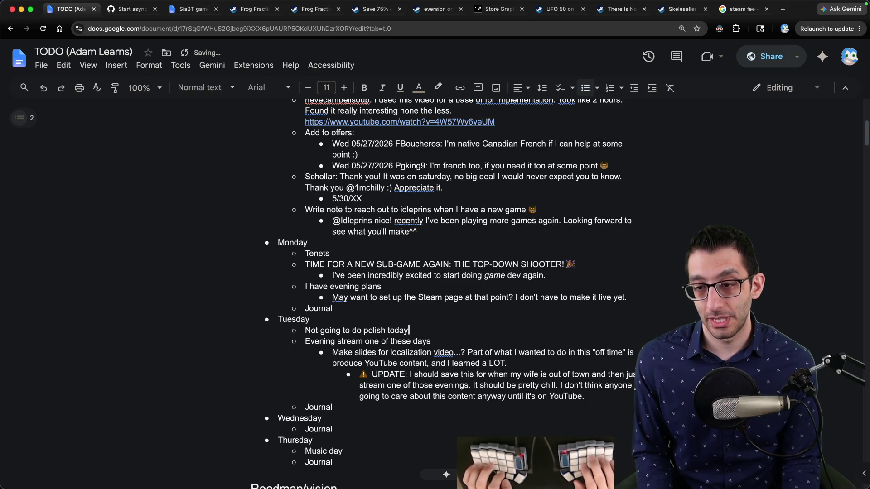
key(BackSpace)
key(BackSpace)
key(BackSpace)
text(because 'v)
key(BackSpace)
key(BackSpace)
key(BackSpace)
text(becau)
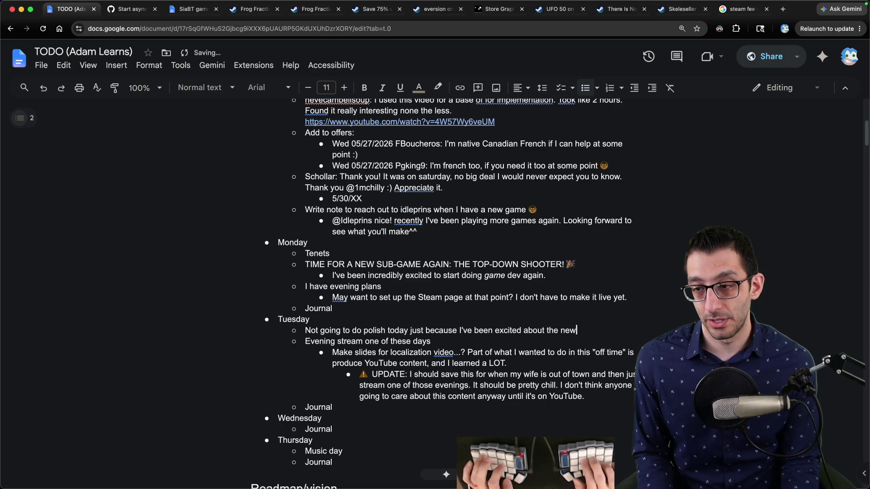
text(I think one week from today should be a polish day)
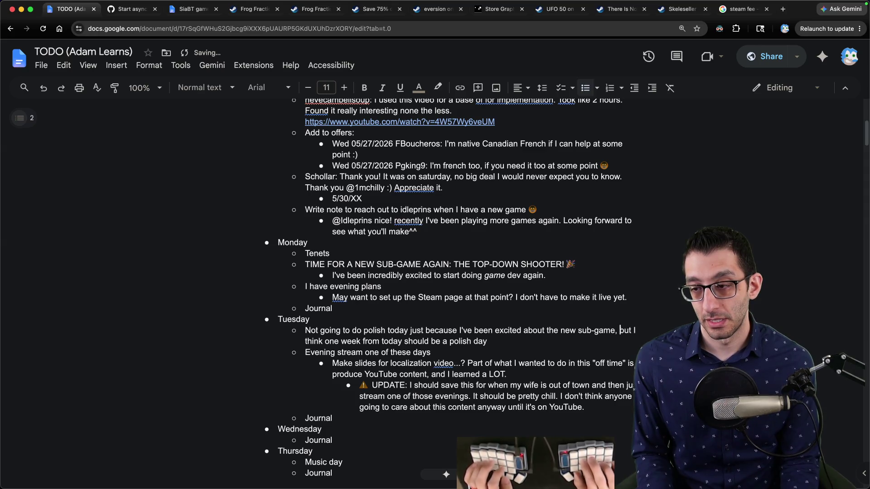
Add that a bunch of stabilization work was just done, correcting the 'stabilizatoin' typo.
key(Left)
key(BackSpace)
text(and I just did a bunch)
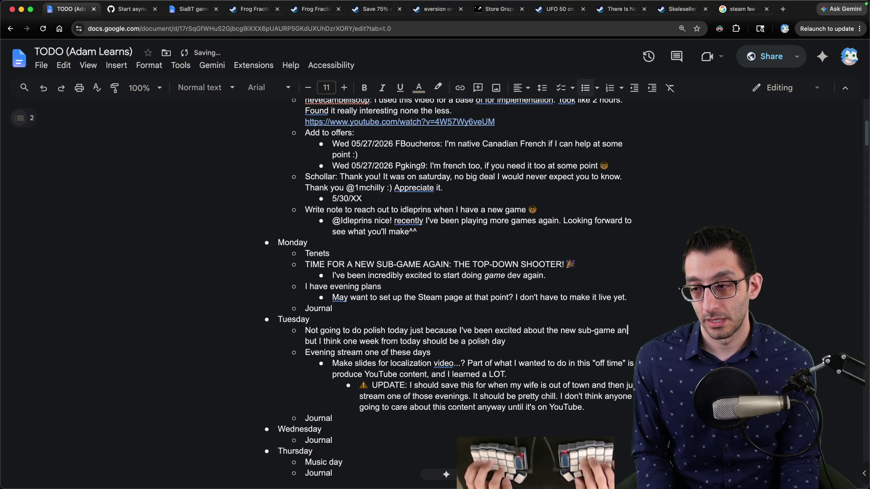
text( of stabilizatoin)
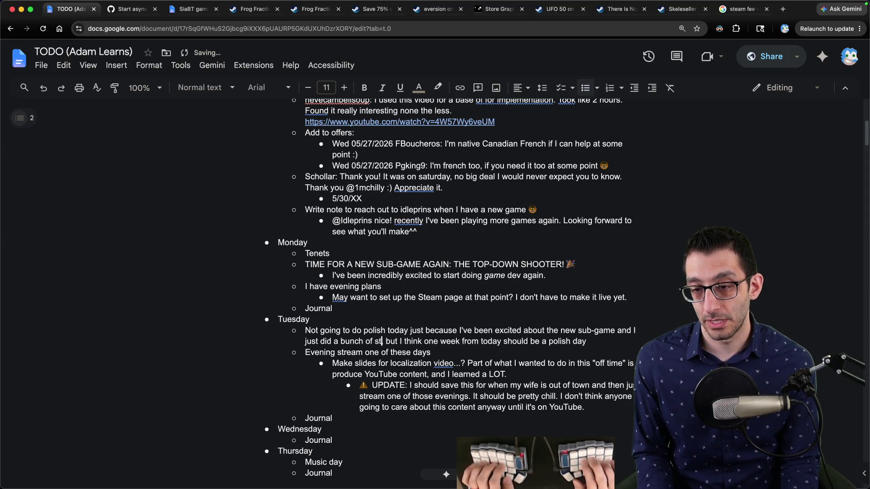
key(BackSpace)
key(BackSpace)
key(BackSpace)
text(ion)
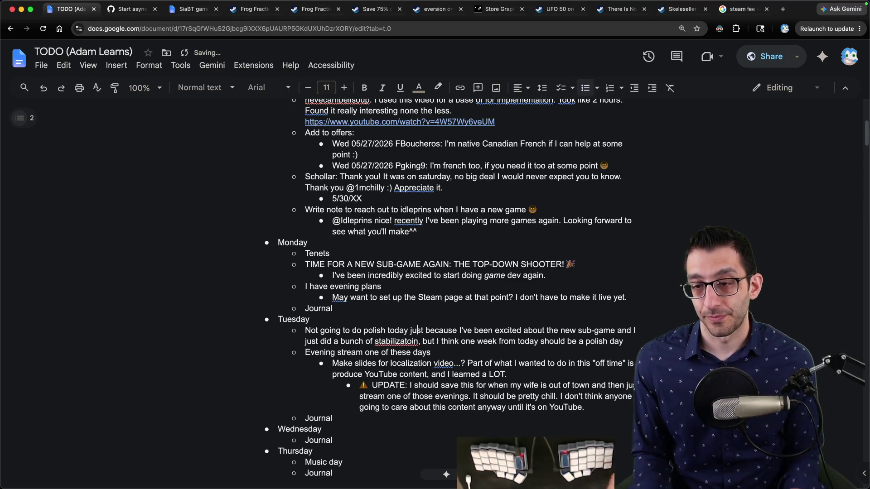
scroll(371, 304, up, 6)
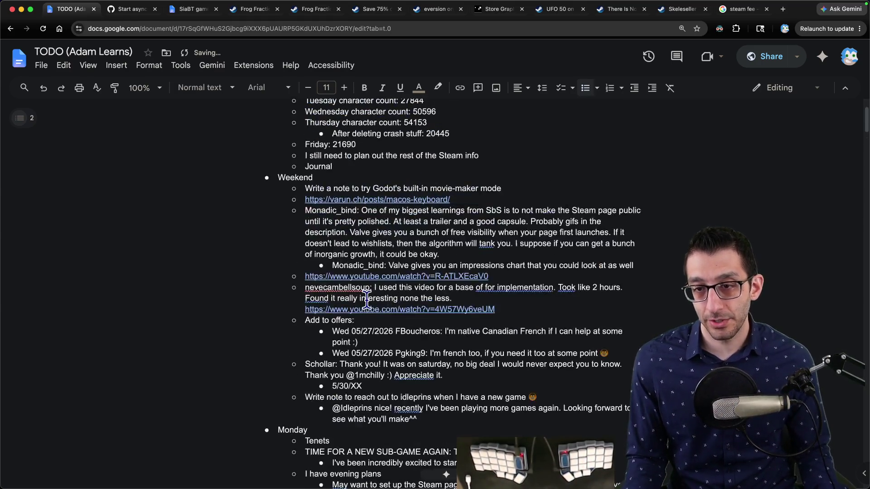
Add a Friday item: 'Keep going through this list and taking any tasks off of it that I can.'.
click(524, 254)
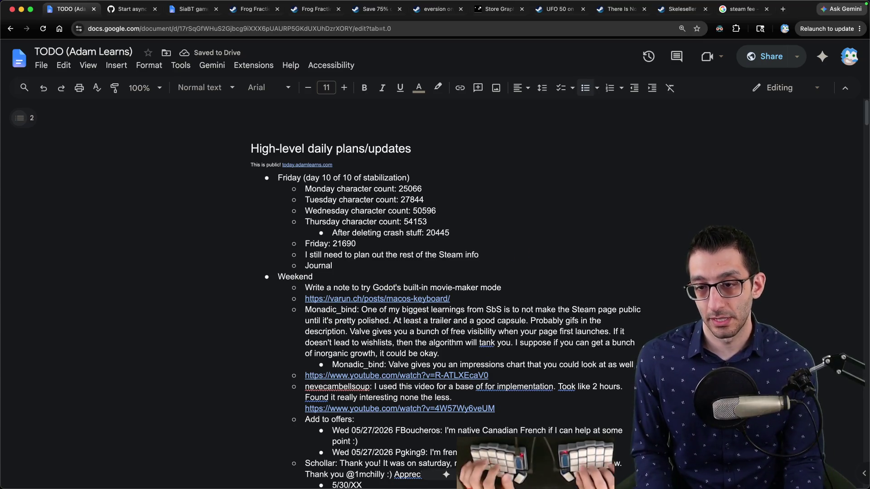
key(Return)
text(Keep going through this list)
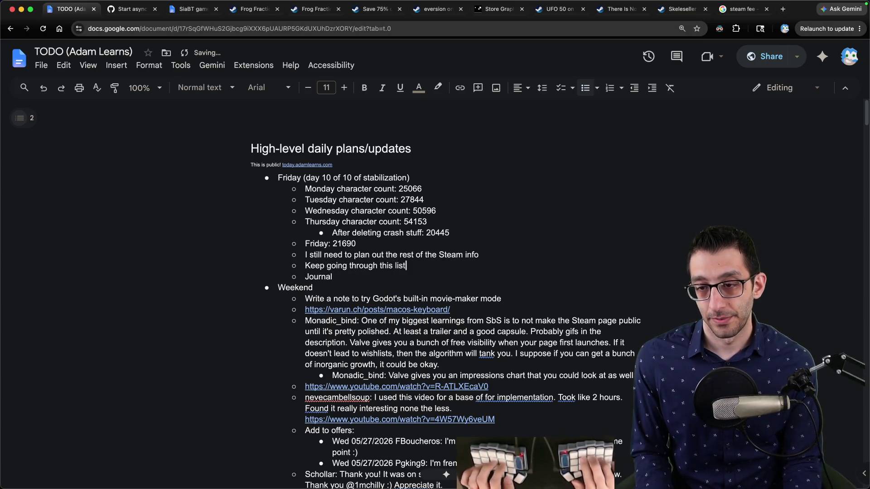
text( and taking any tasks off of it that I can)
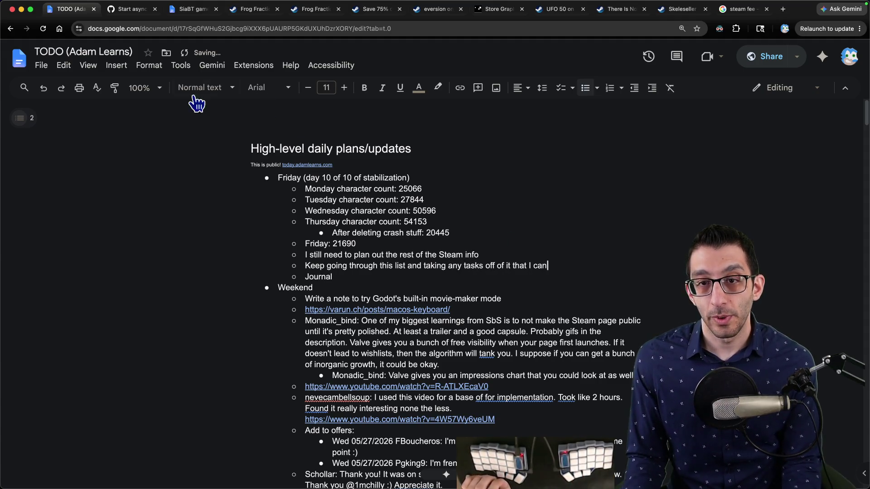
Check the document's word count, noting the 21476 characters, and select the Monday and Tuesday counts.
click(181, 65)
click(194, 157)
double_click(500, 255)
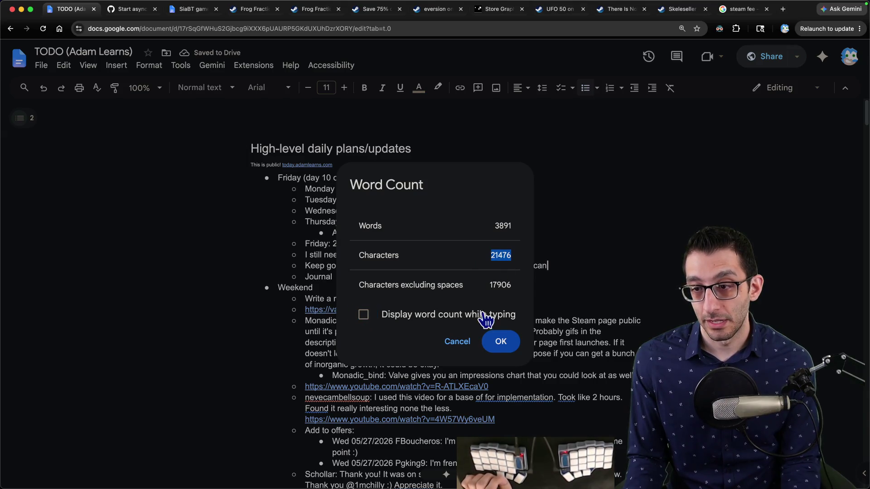
click(462, 342)
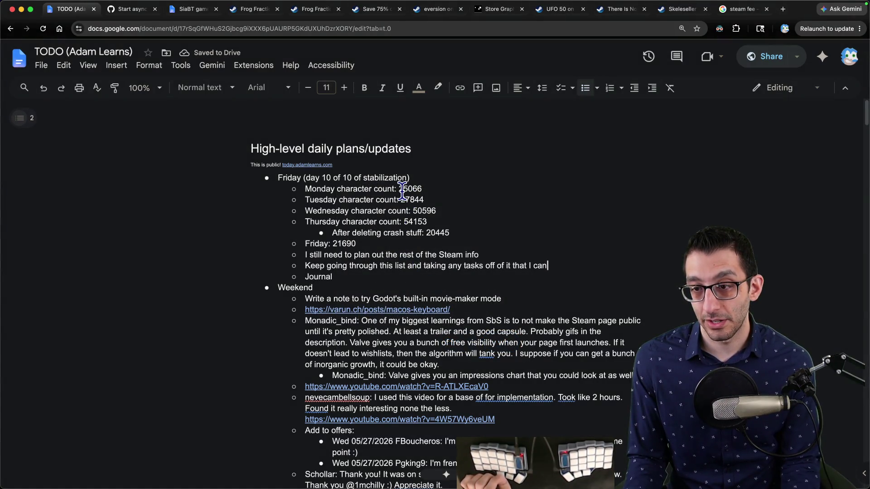
mouse_move(398, 188)
mouse_down()
mouse_move(416, 188)
mouse_move(445, 233)
mouse_move(329, 232)
mouse_up()
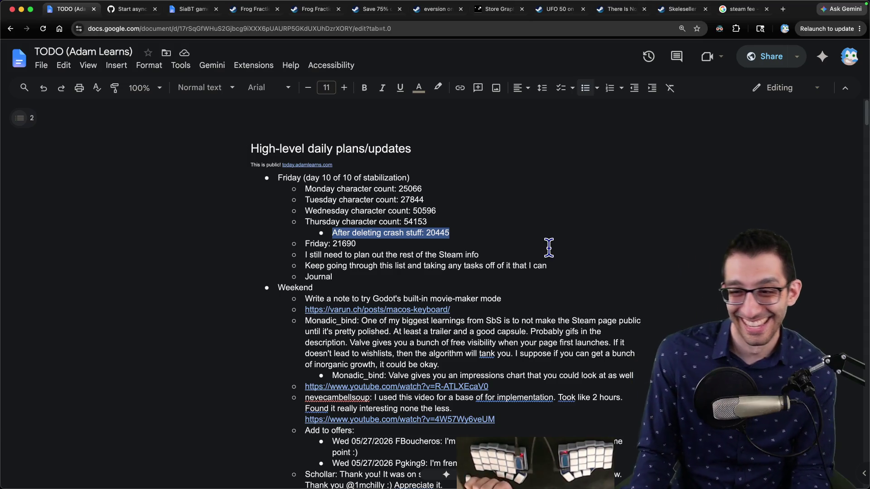